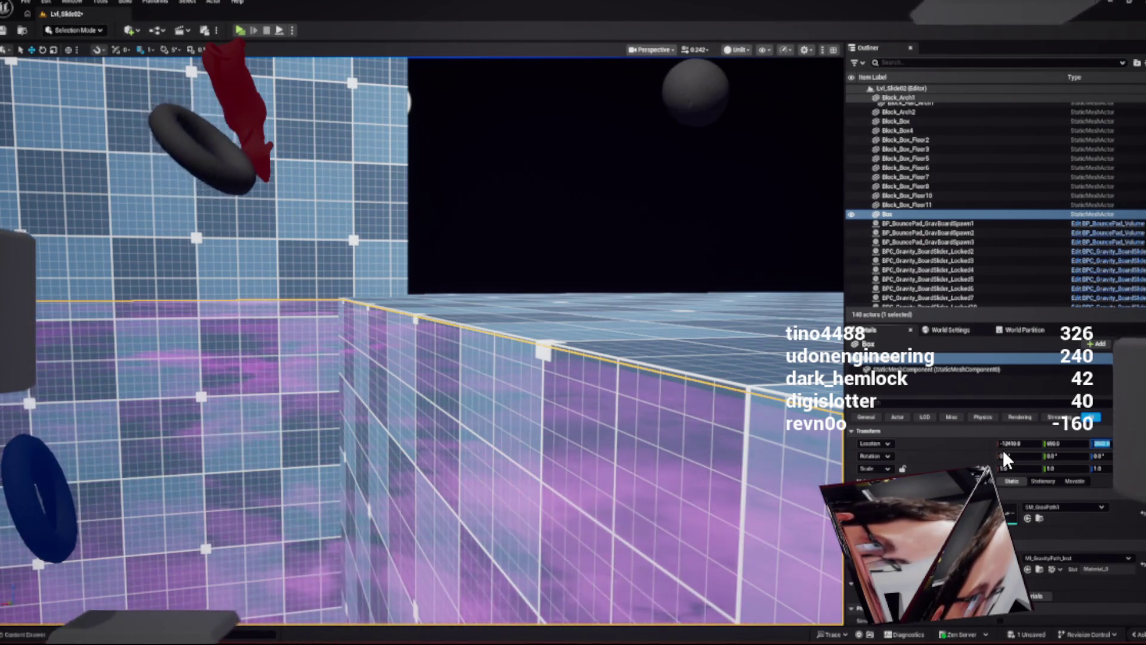
Save all pending changes and open the Content Drawer at the GravityObjects folder
key(ctrl+s)
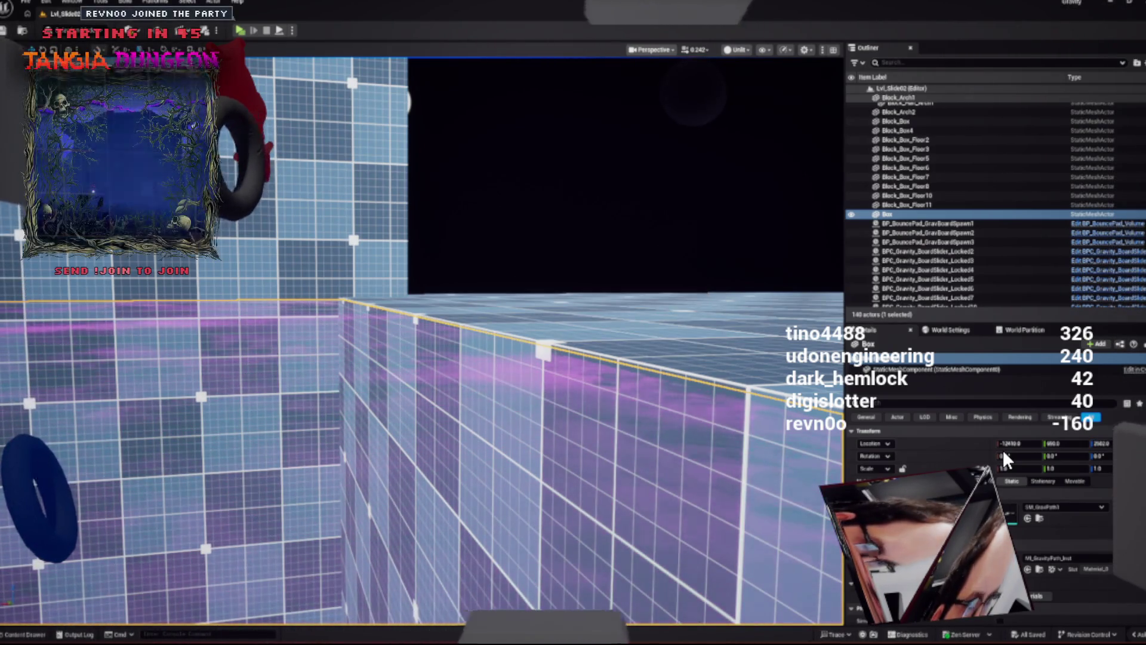
key(ctrl+space)
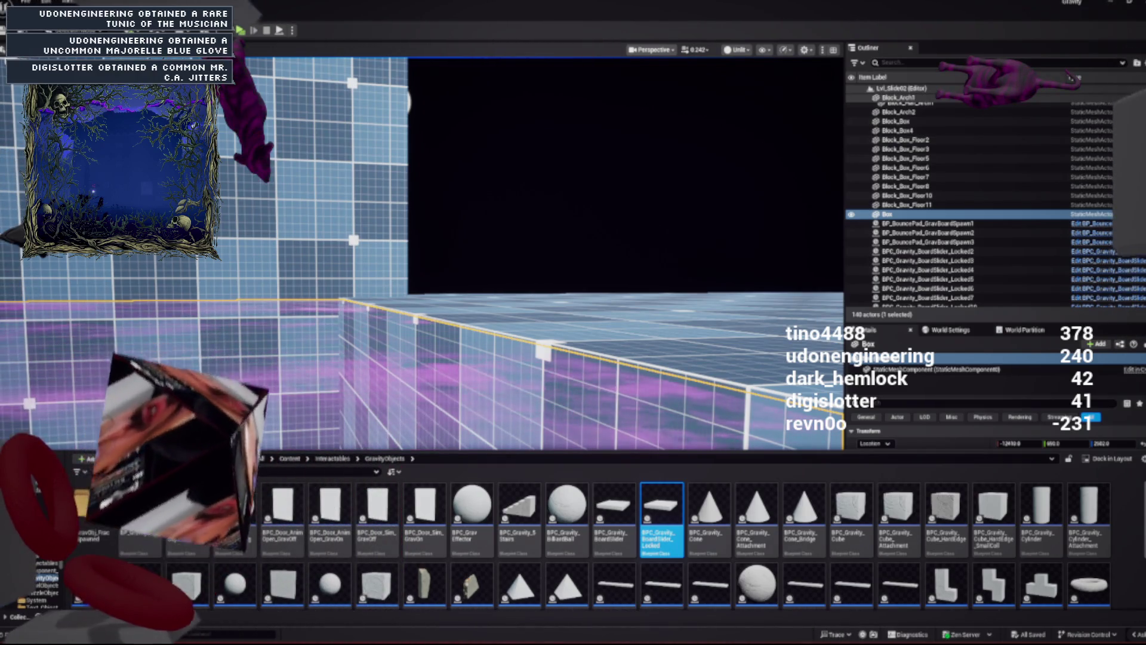
Fly the viewport to the bumper area and select the BP_PinballBumper1 pillar
key(w)
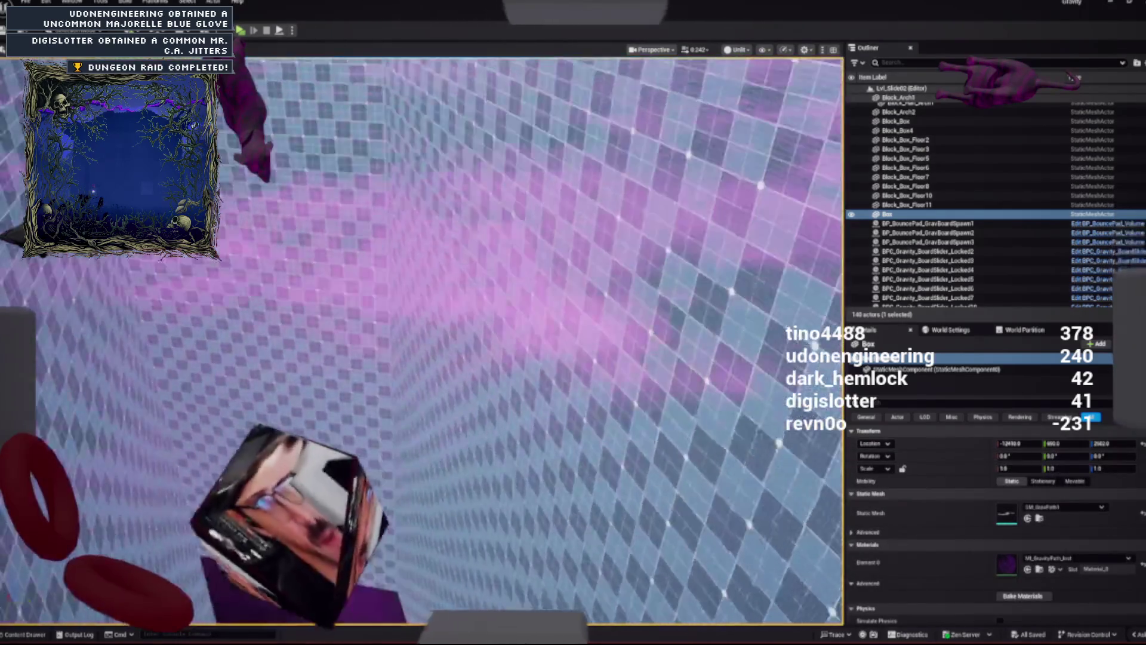
key(s)
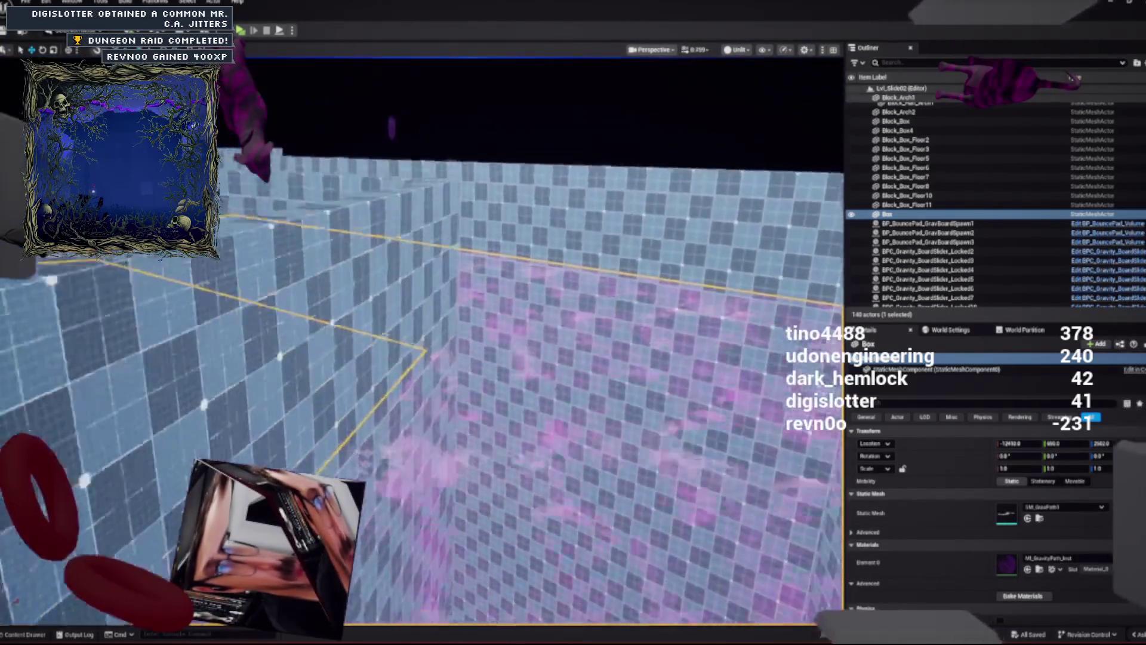
key(w)
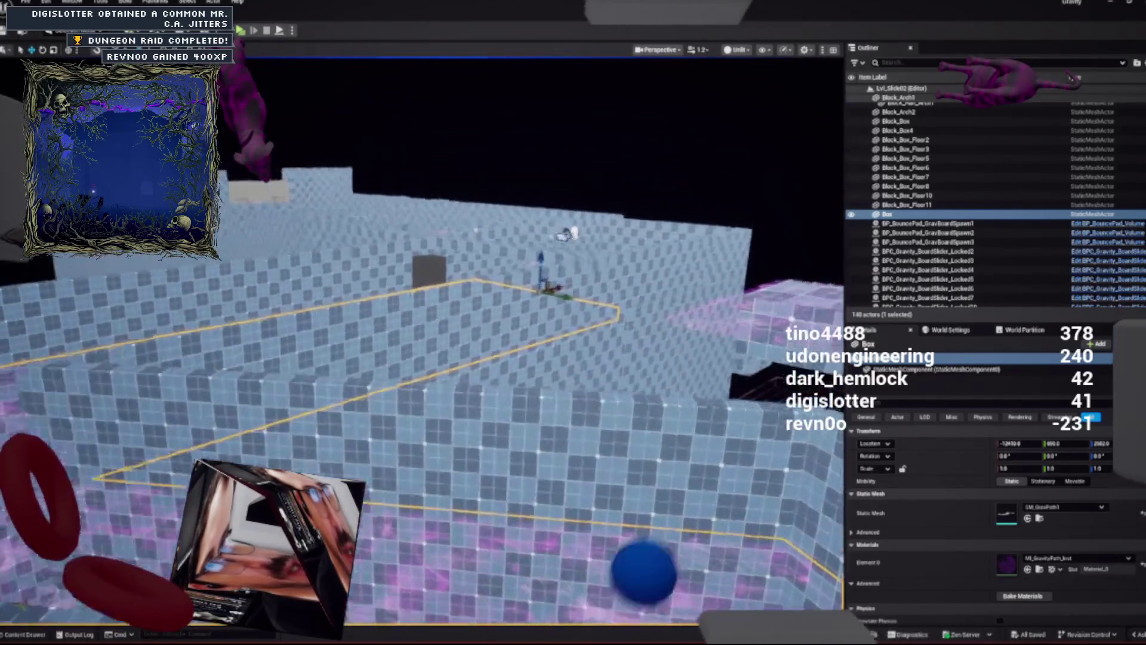
key(w)
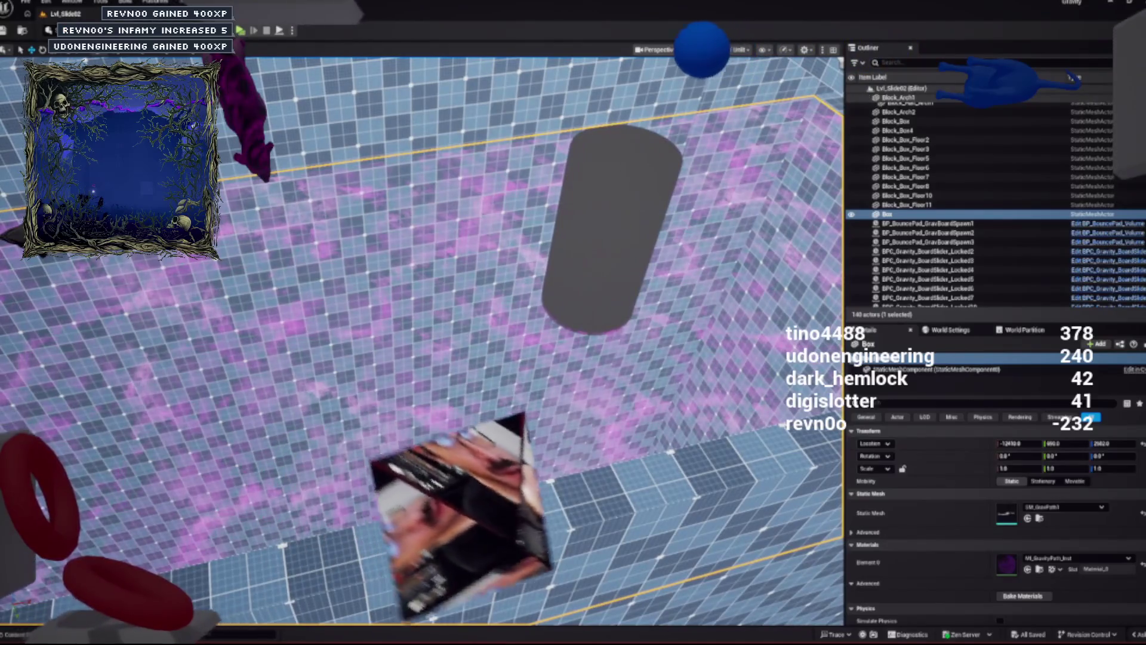
click(612, 227)
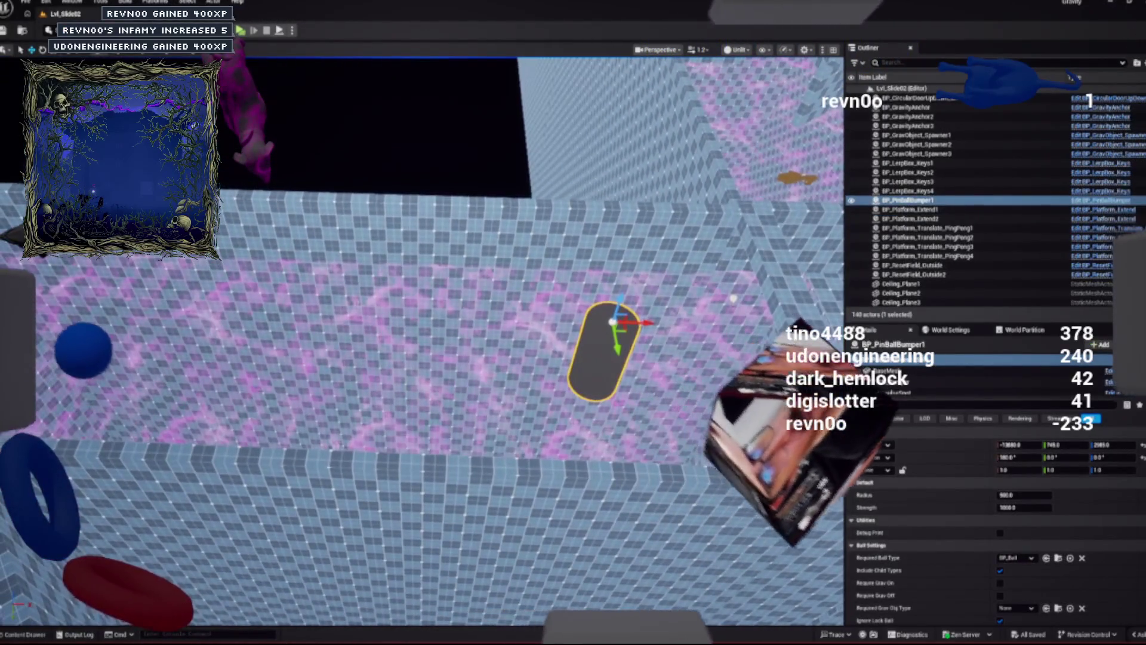
Duplicate the bumper, sliding one copy left and placing another on the purple strip
key(ctrl+d)
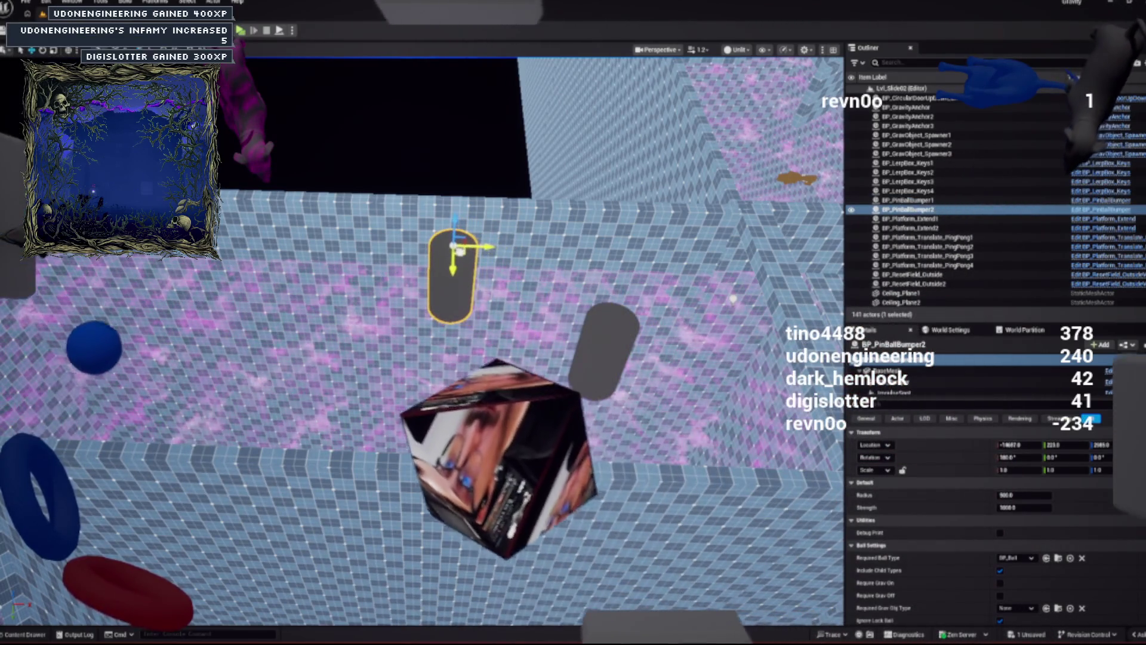
key(w)
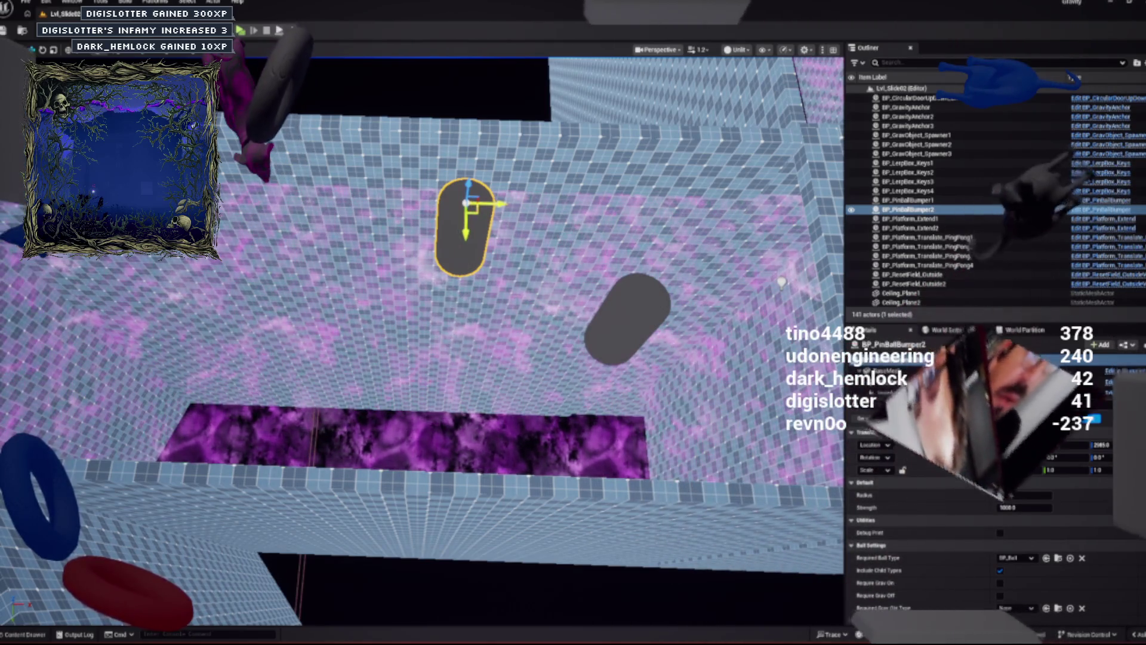
drag(1021, 445, 1003, 445)
key(s)
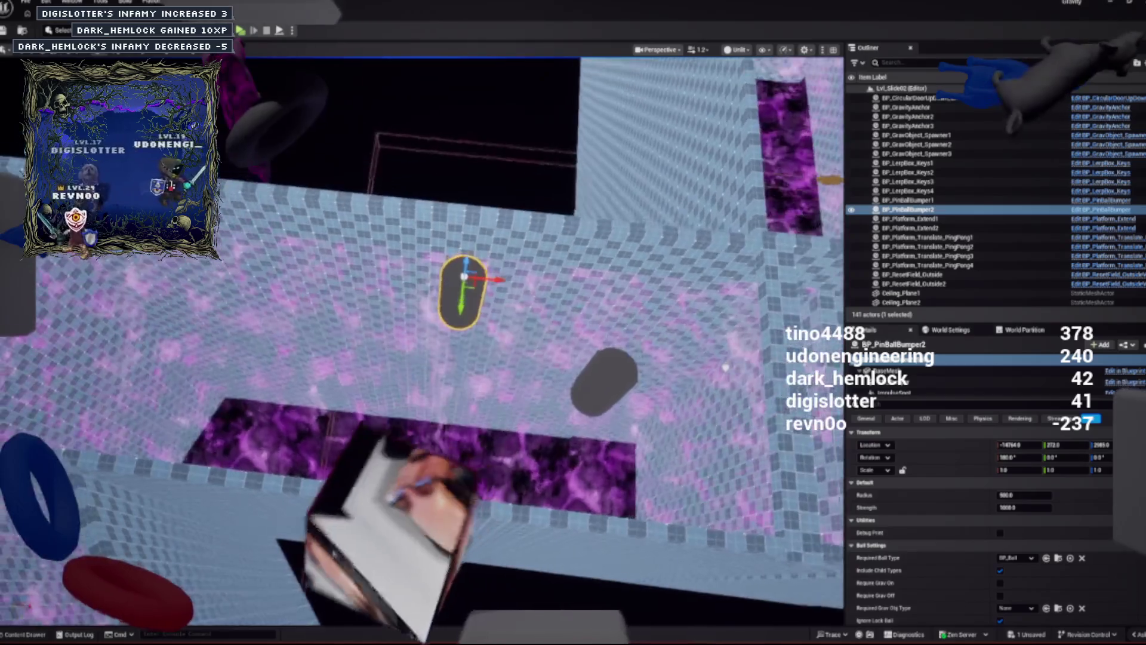
key(w)
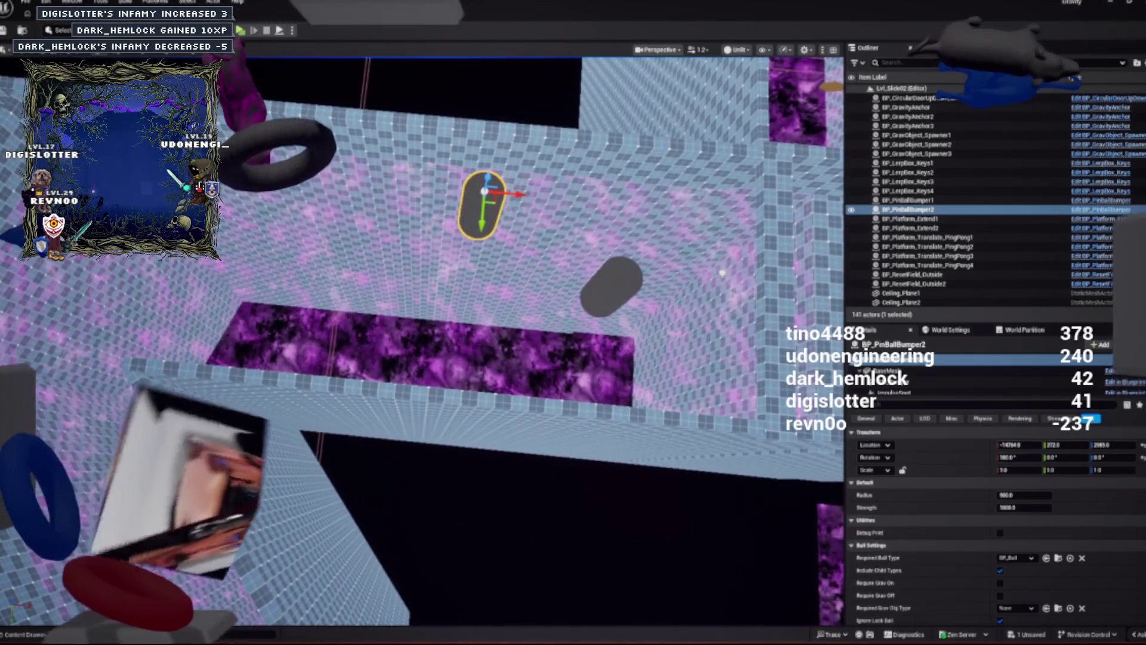
drag(487, 191, 376, 304)
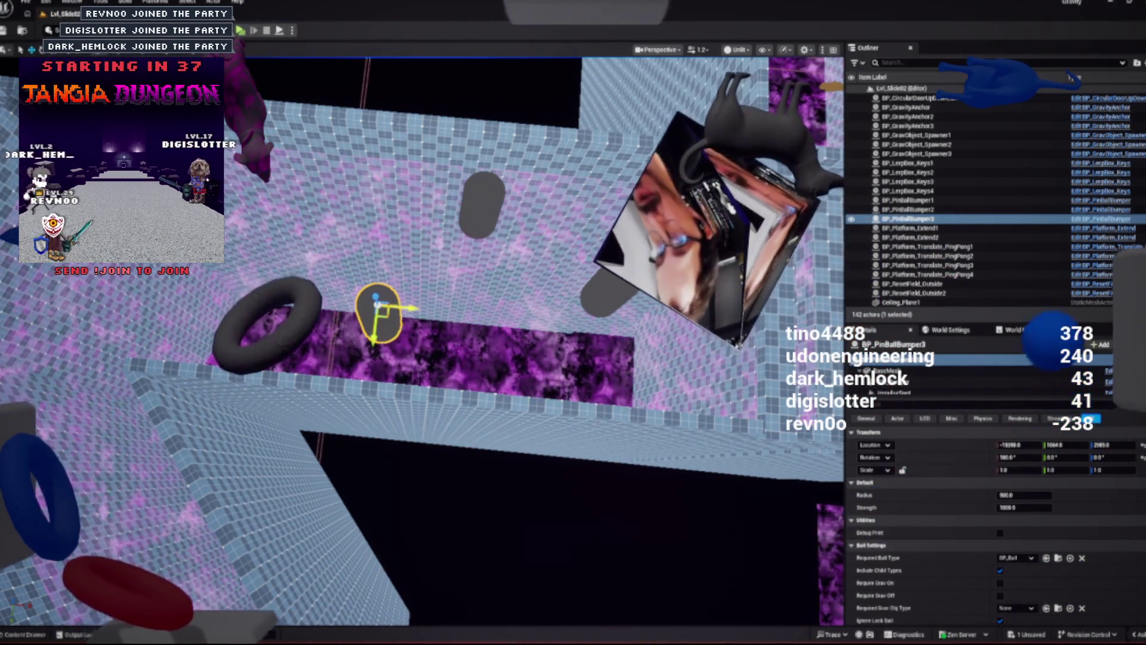
Move BP_PinballBumper3 to a new floor position and duplicate it once more
drag(385, 305, 621, 324)
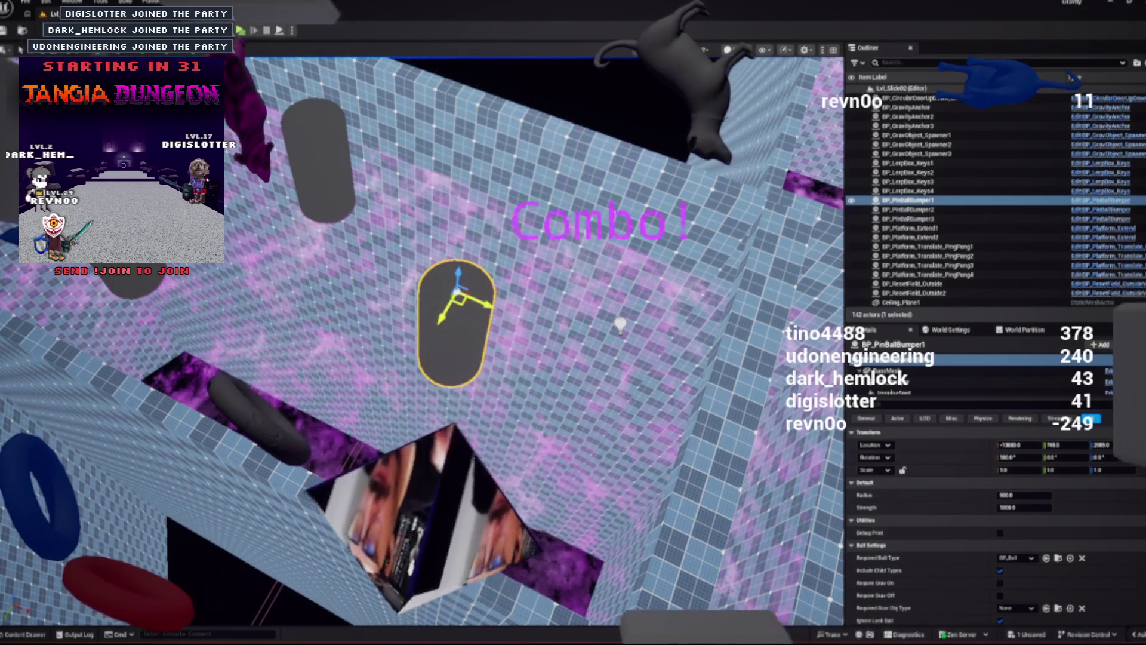
drag(621, 324, 501, 330)
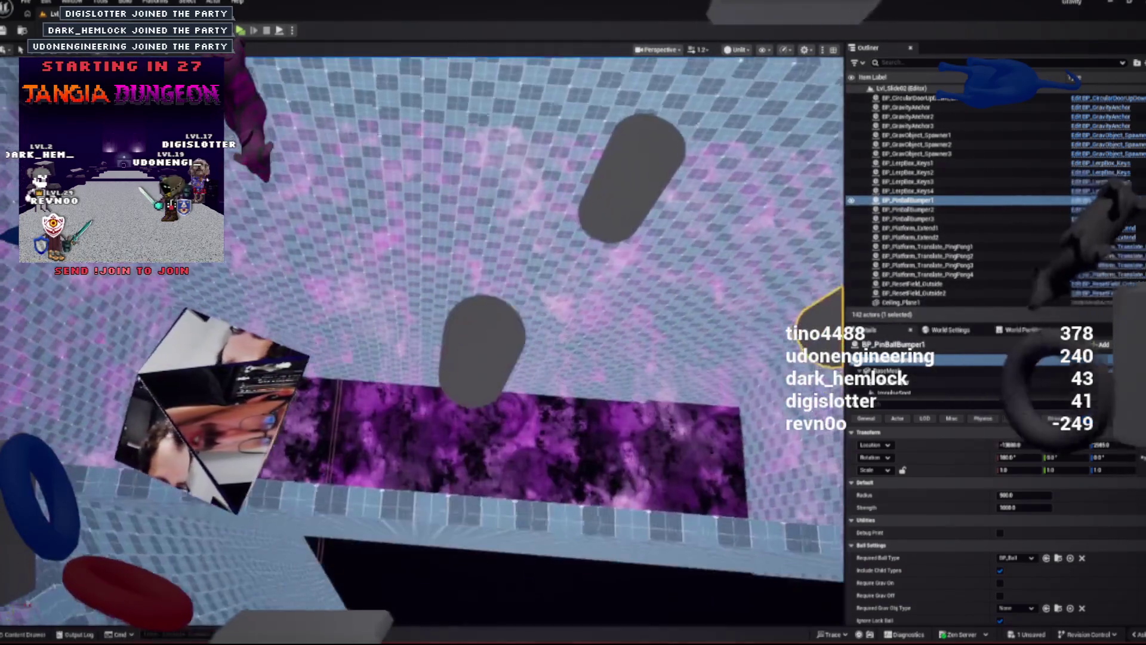
click(474, 352)
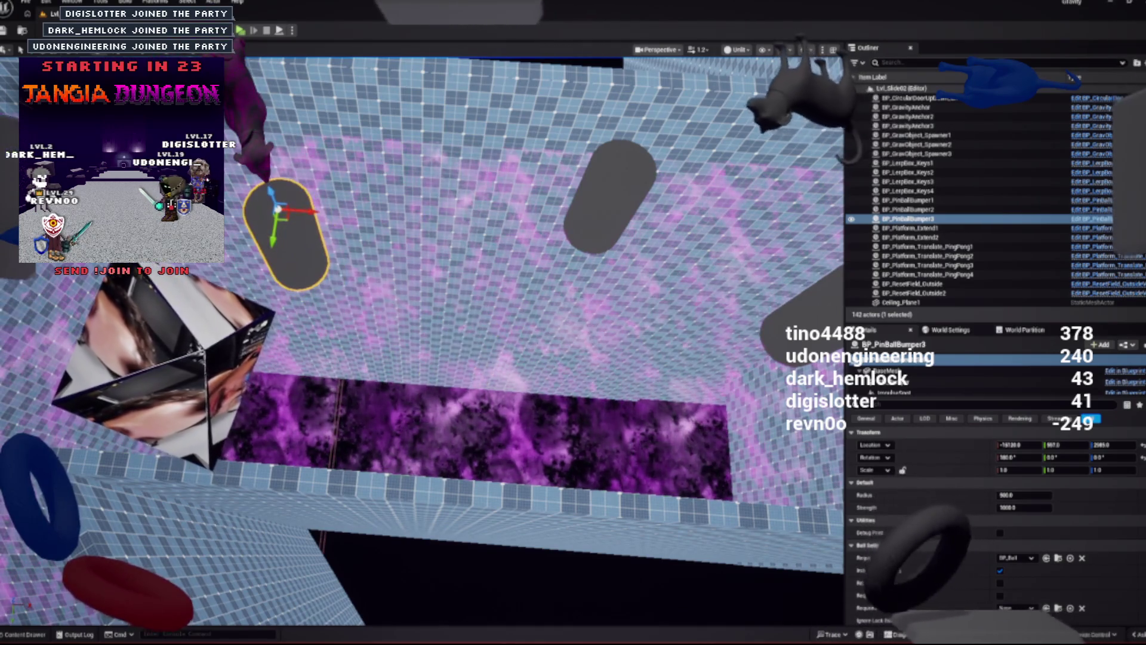
drag(277, 209, 464, 340)
key(ctrl+d)
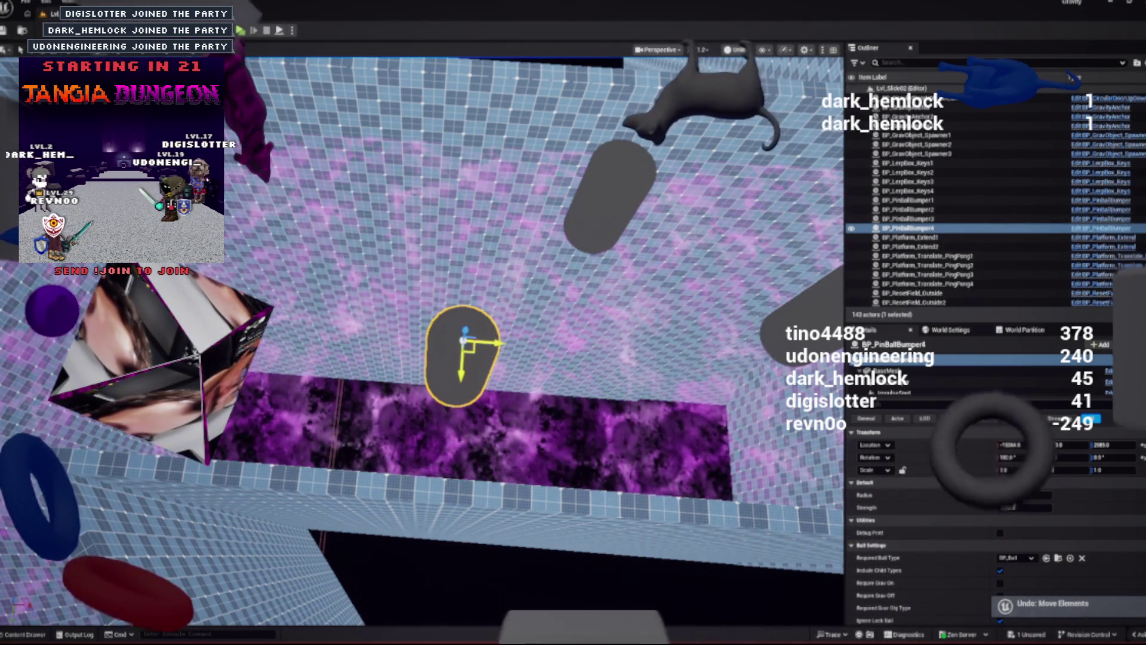
drag(418, 329, 352, 322)
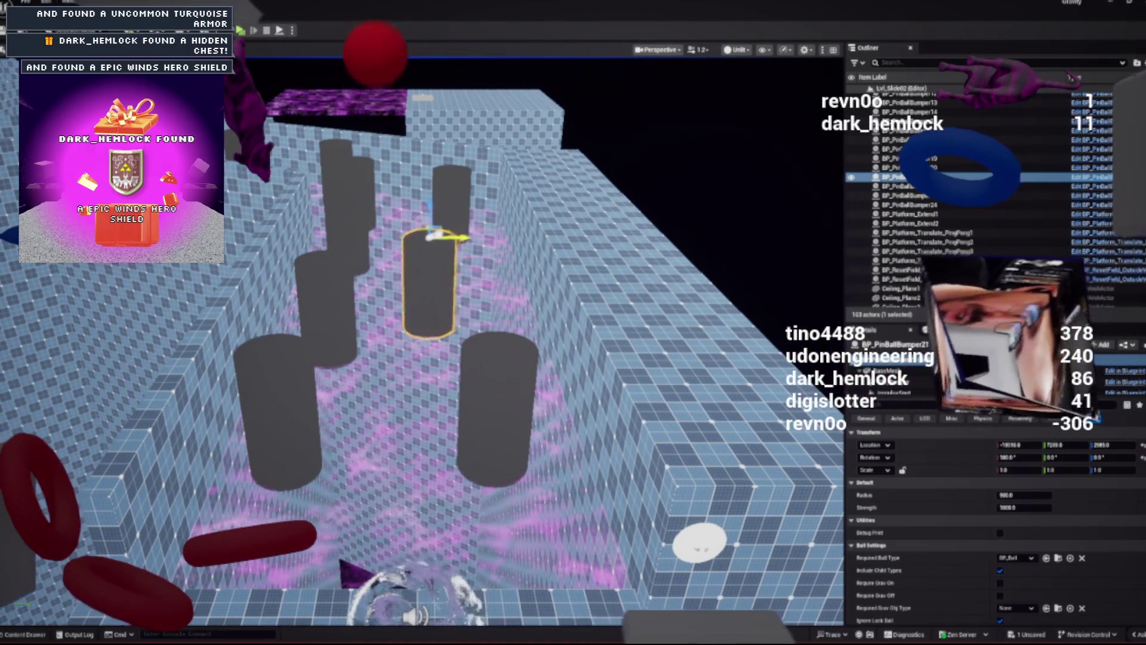
Delete one surplus bumper pillar, select another bumper, and bring up the GravityObjects assets
click(895, 186)
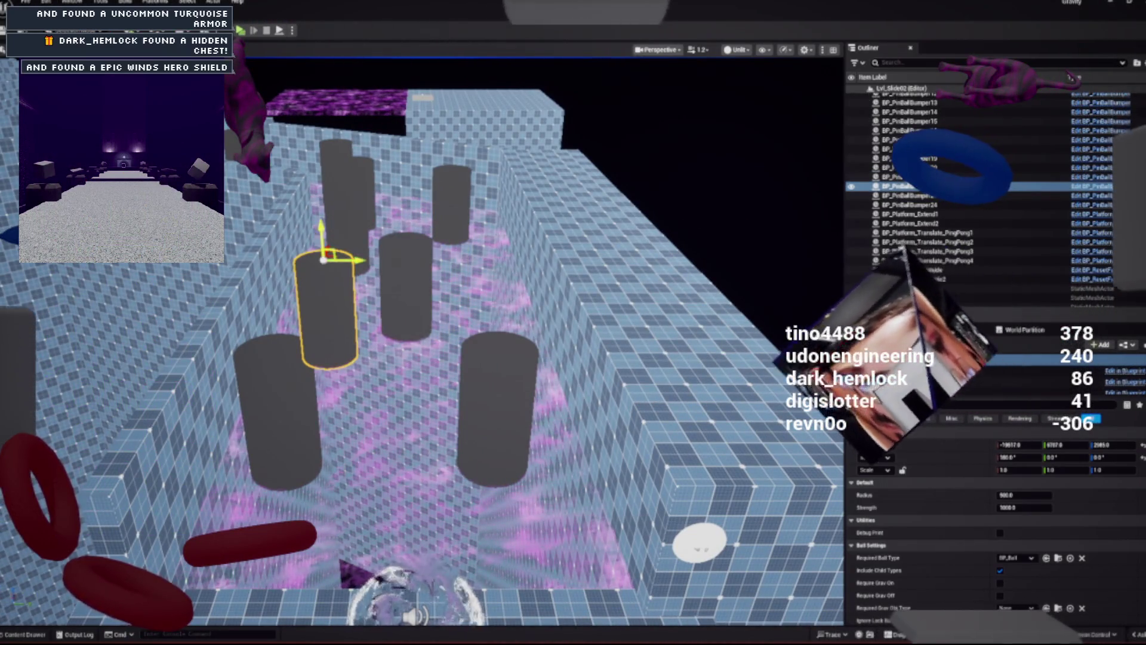
key(Escape)
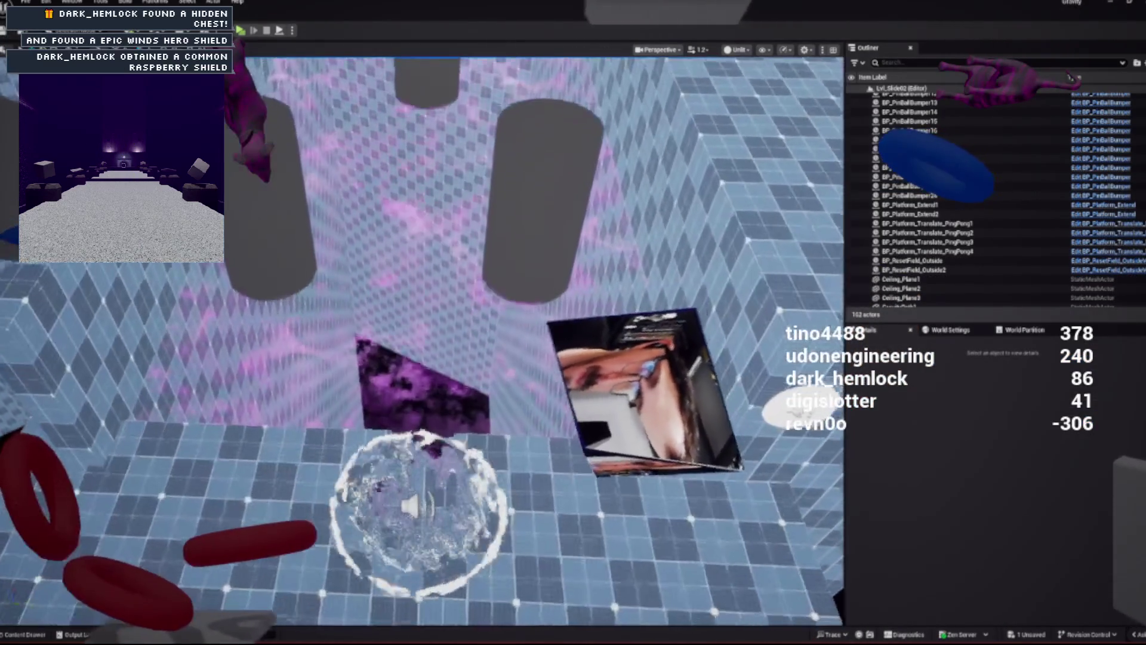
click(895, 187)
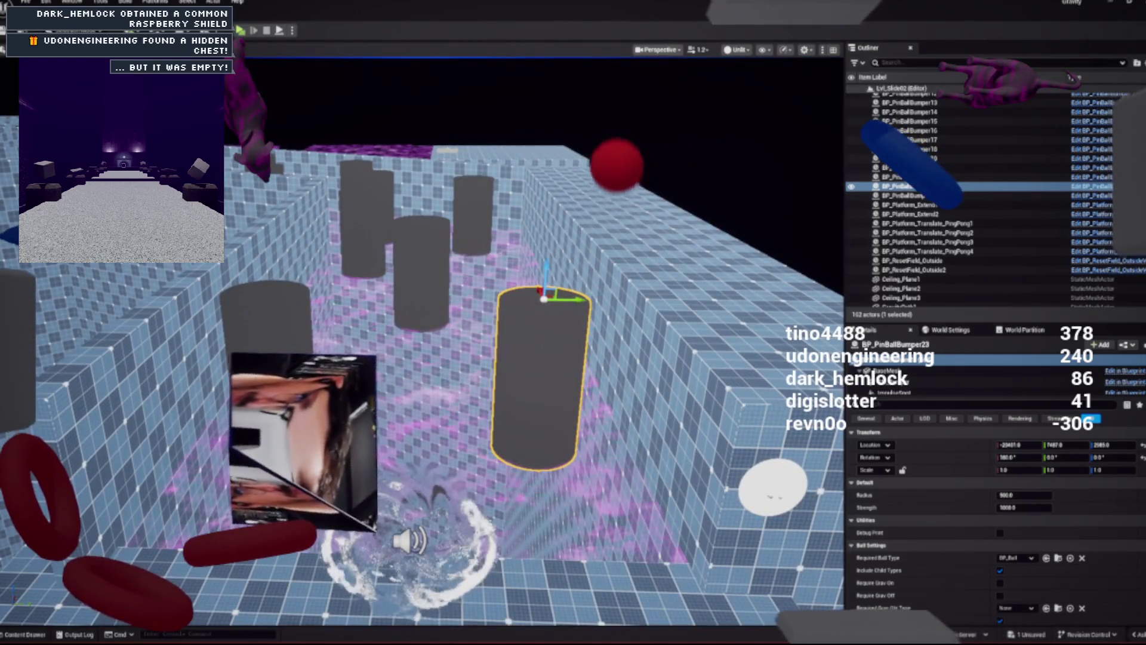
key(ctrl+space)
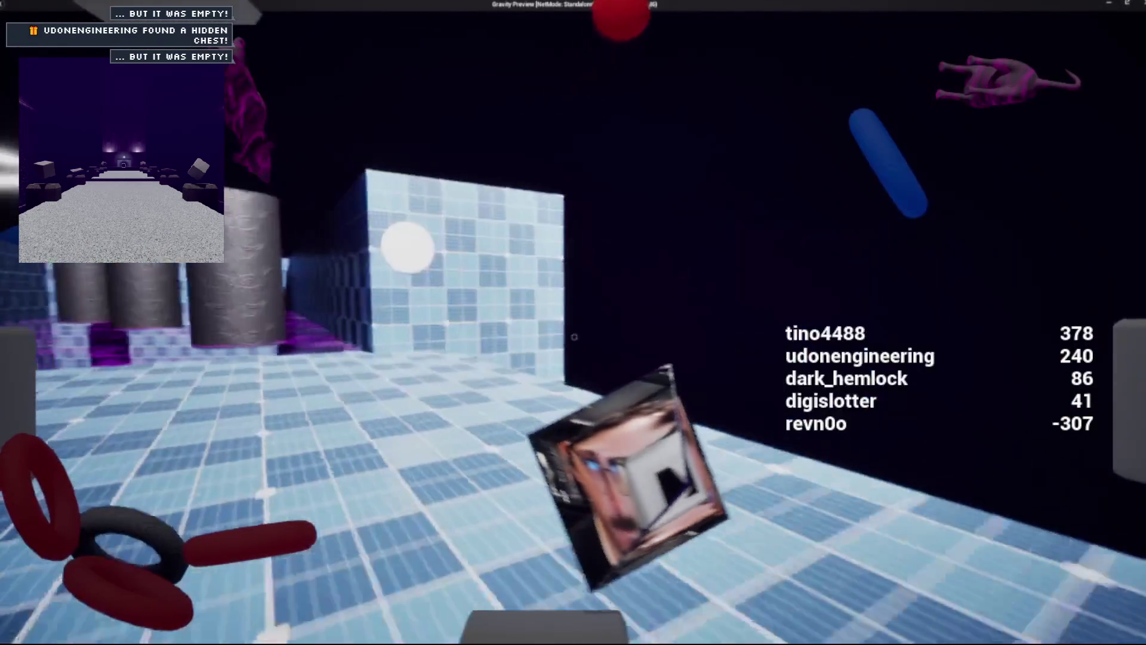
key(w)
key(w)
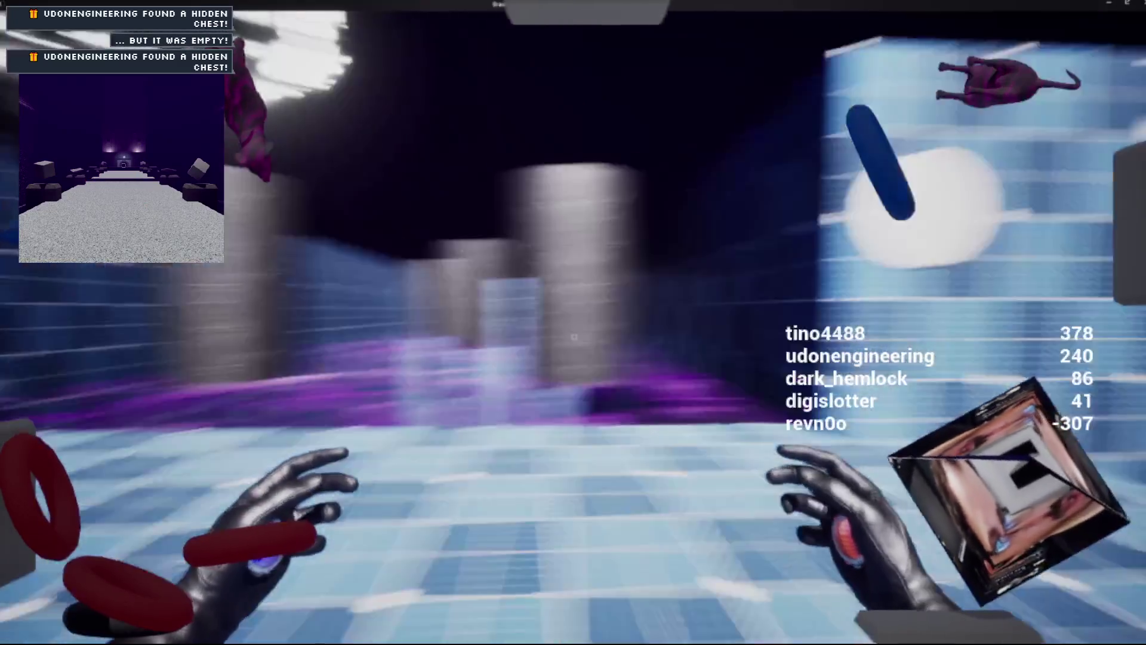
click(573, 323)
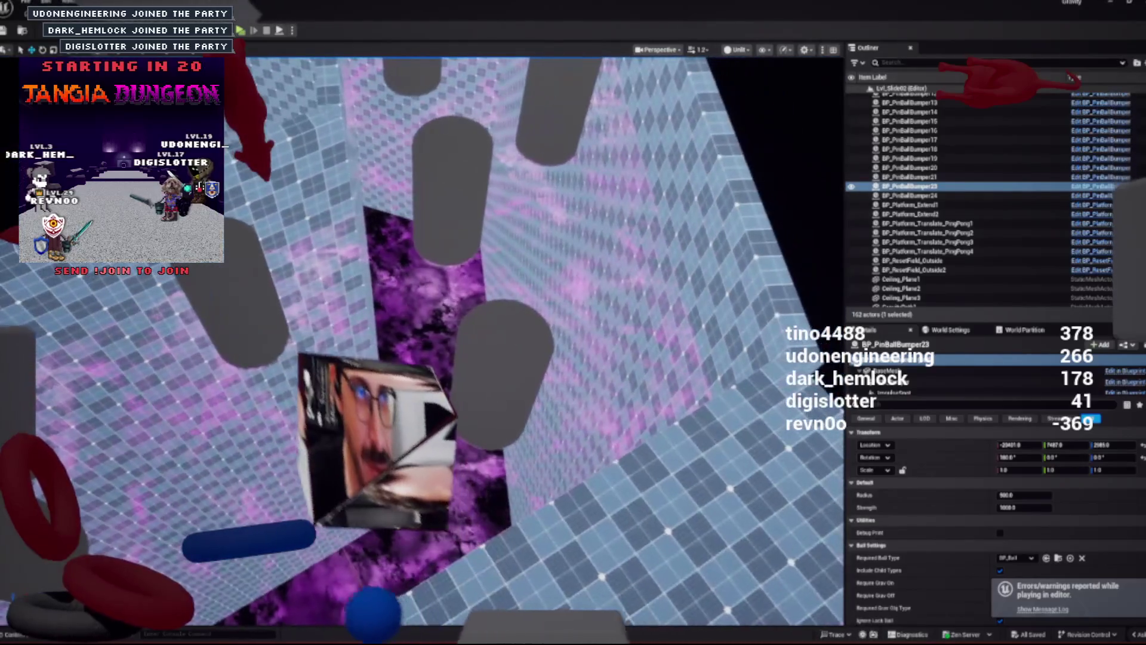
click(507, 370)
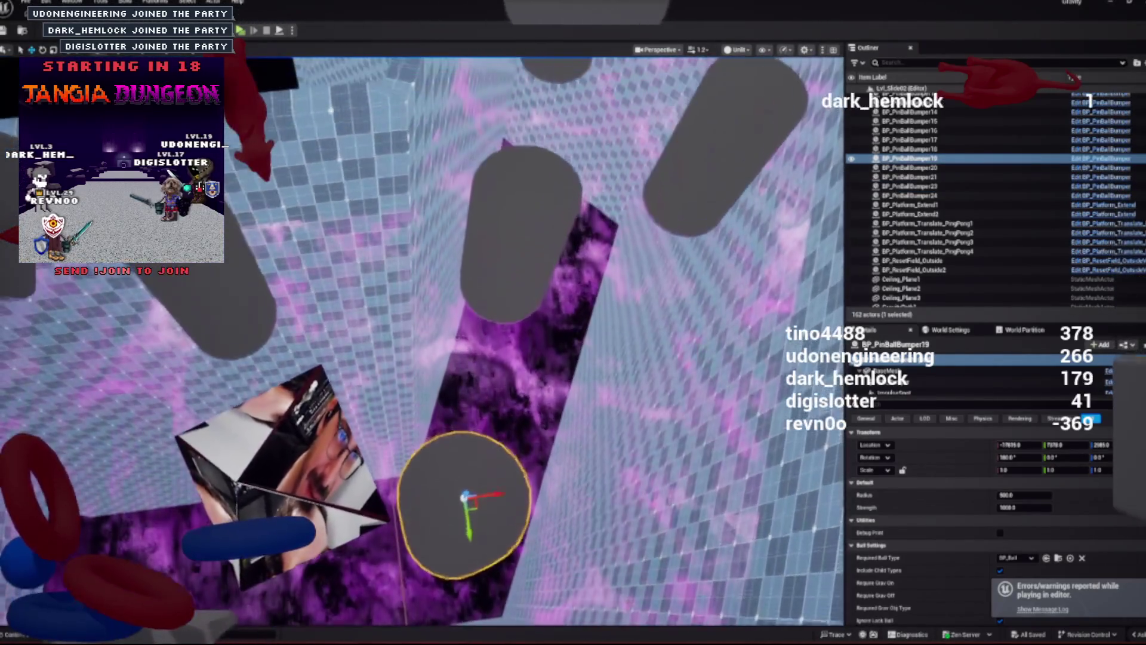
click(523, 239)
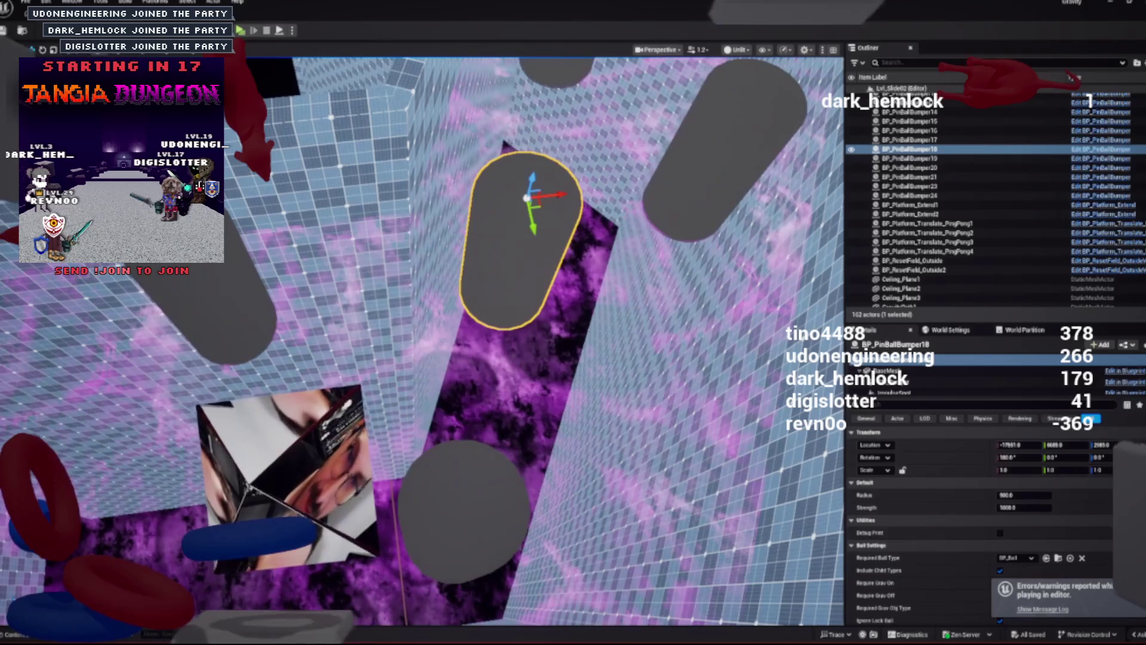
key(Delete)
click(466, 507)
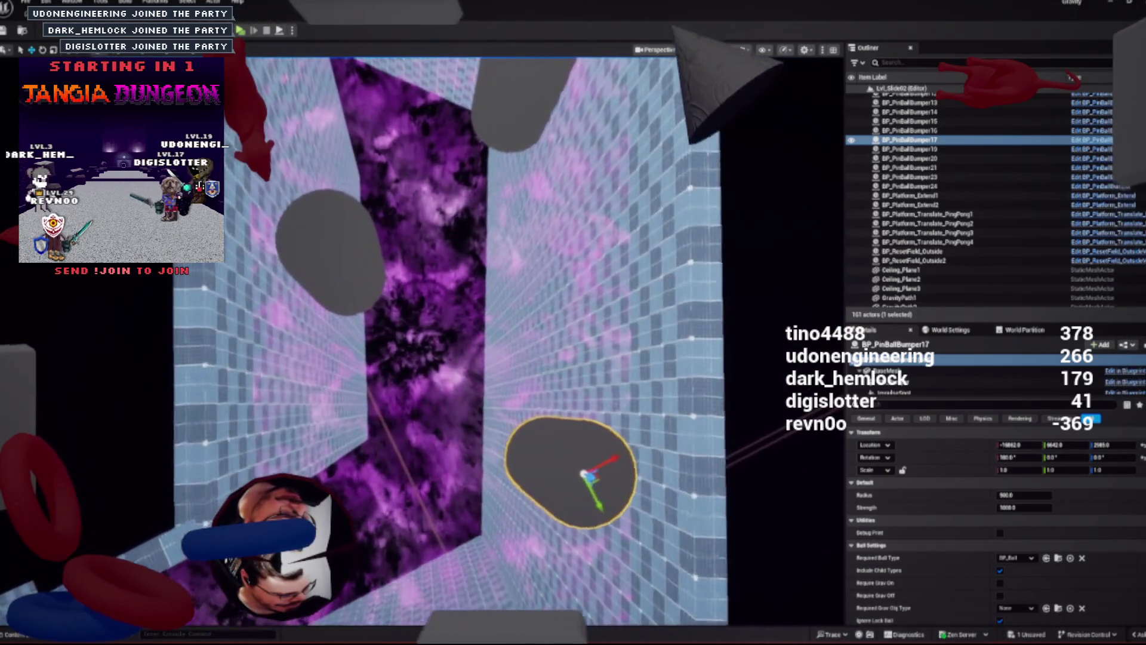
click(909, 130)
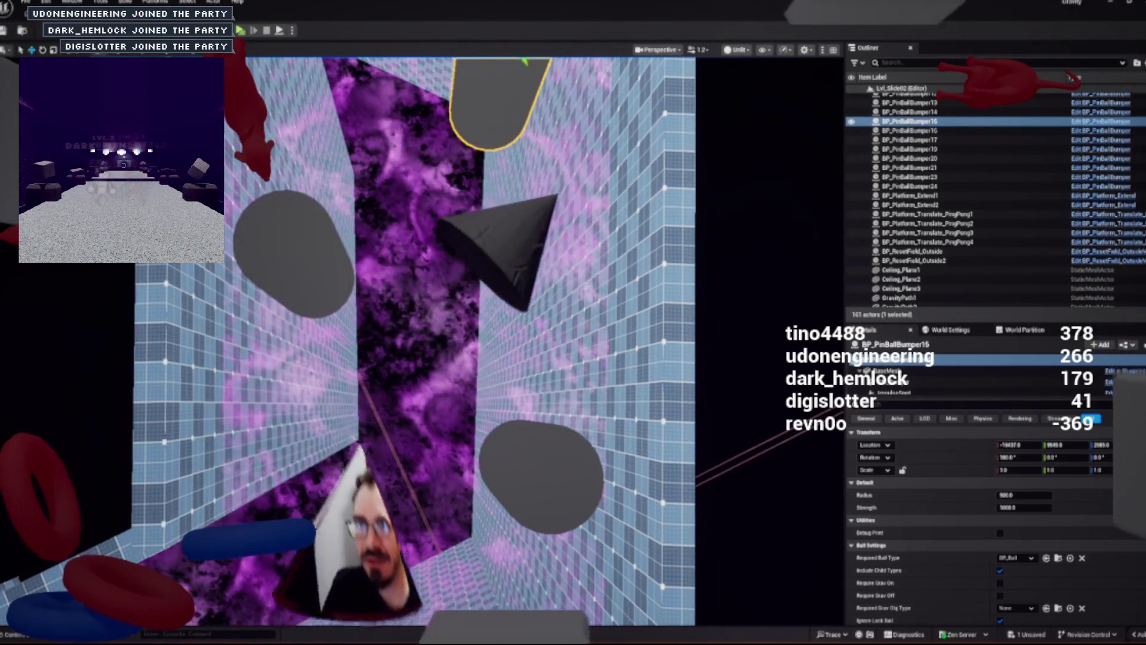
key(f)
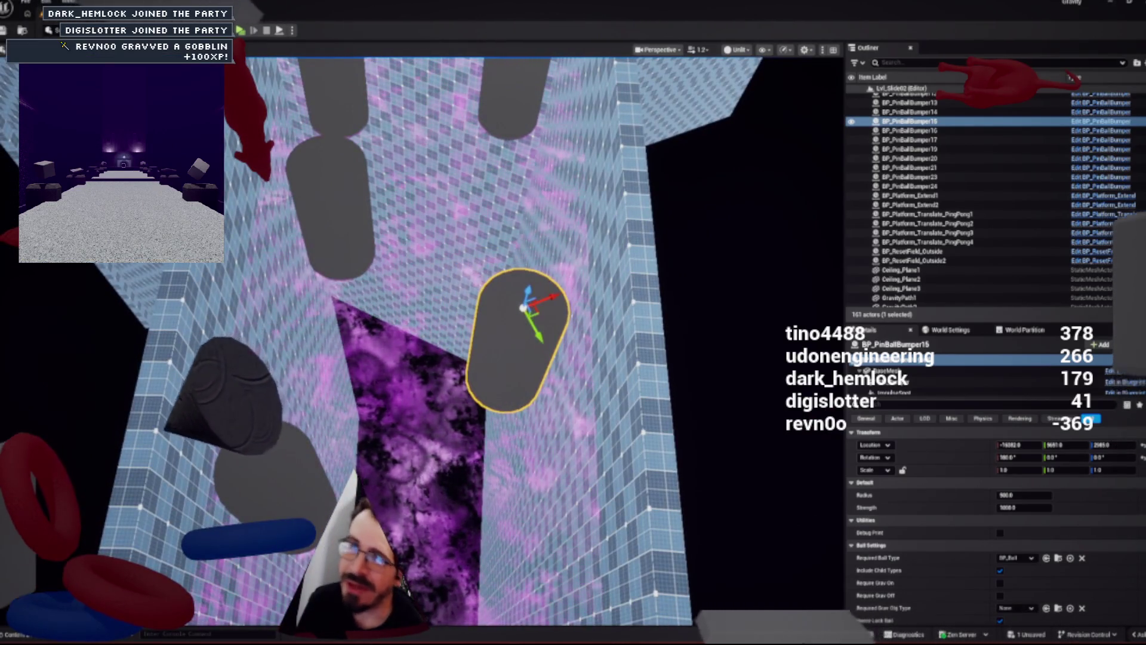
double_click(909, 111)
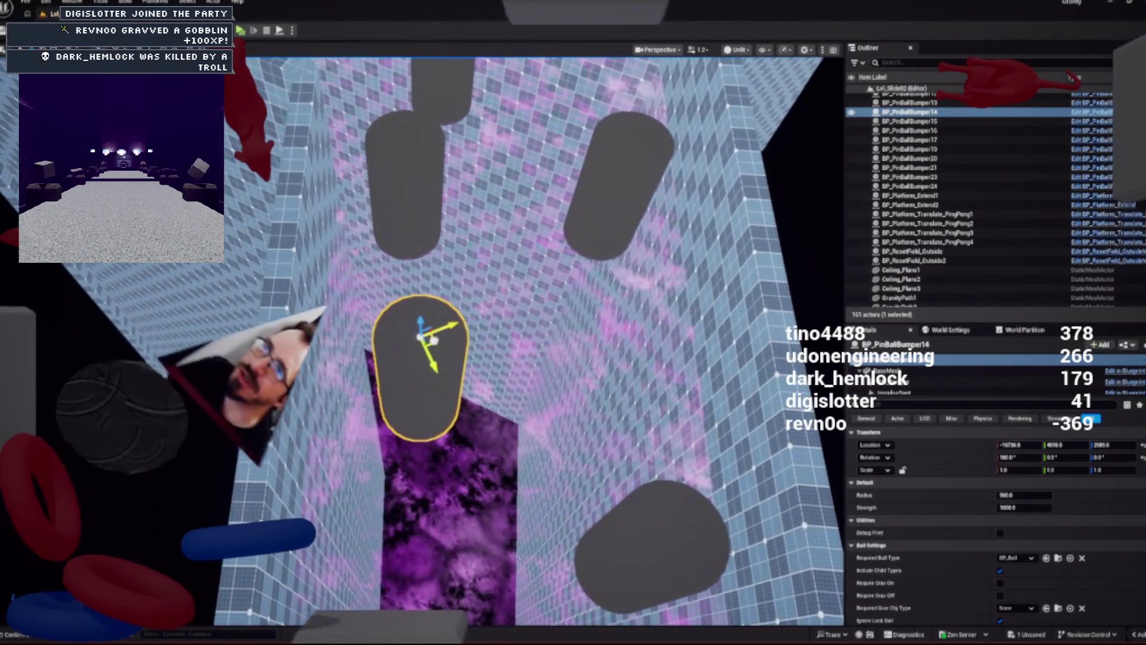
double_click(909, 102)
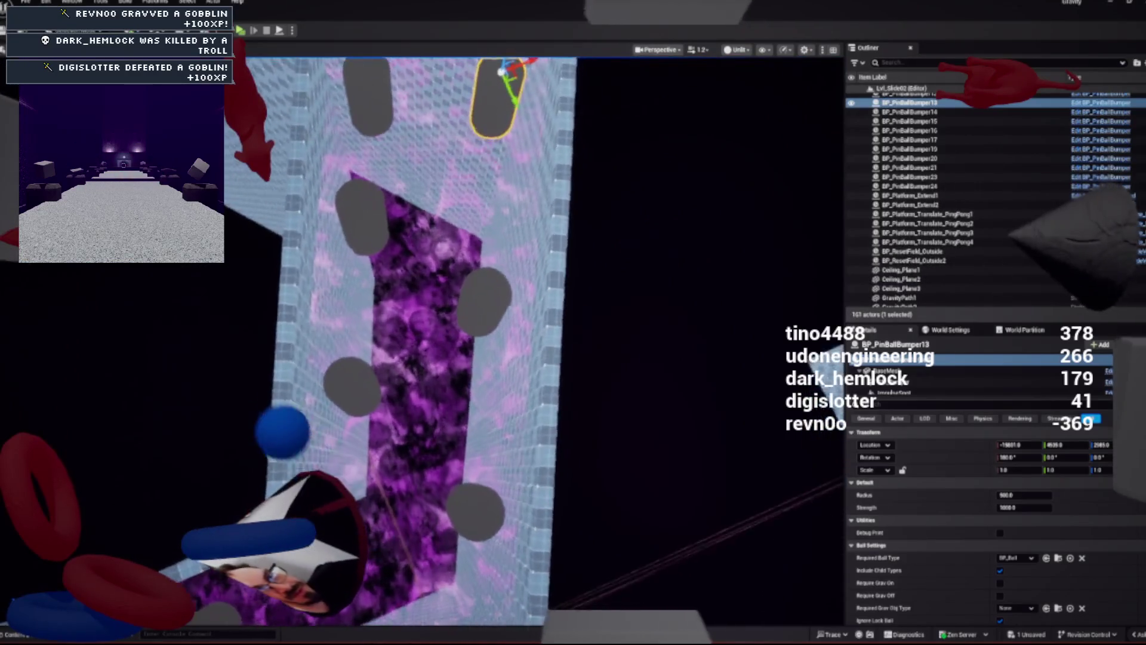
double_click(909, 122)
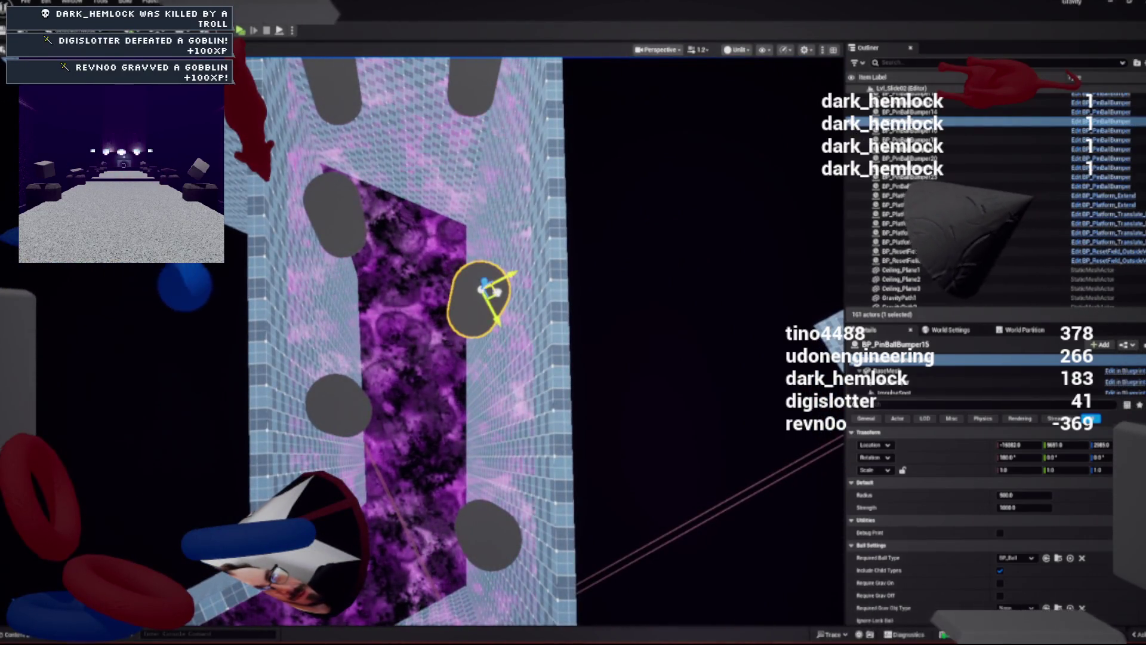
double_click(909, 103)
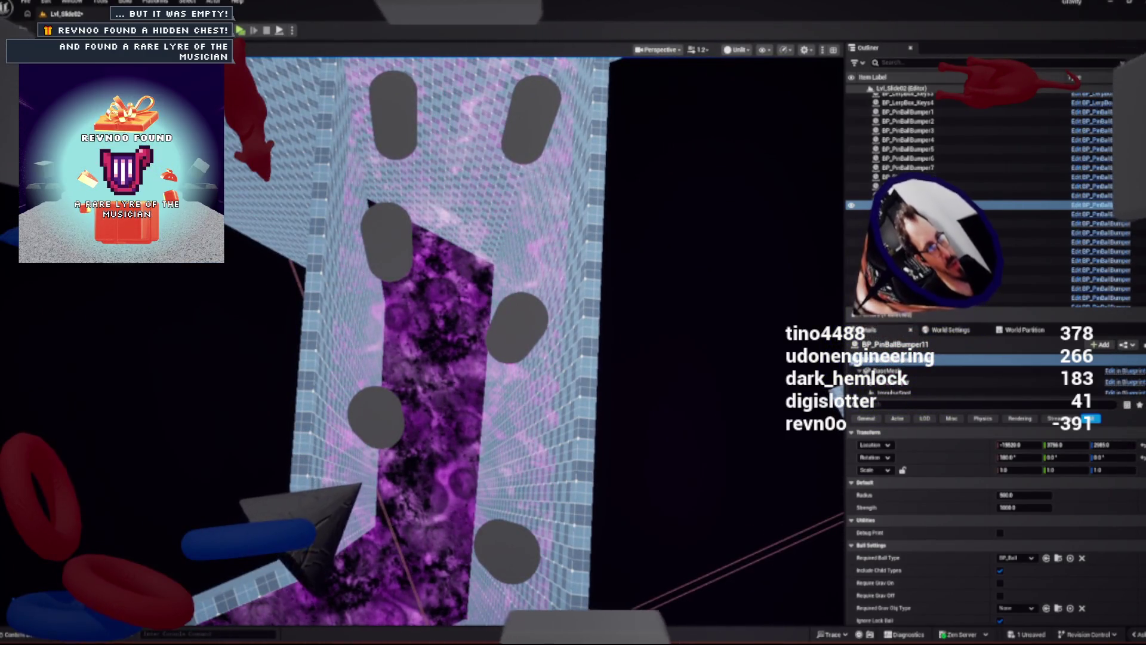
click(517, 327)
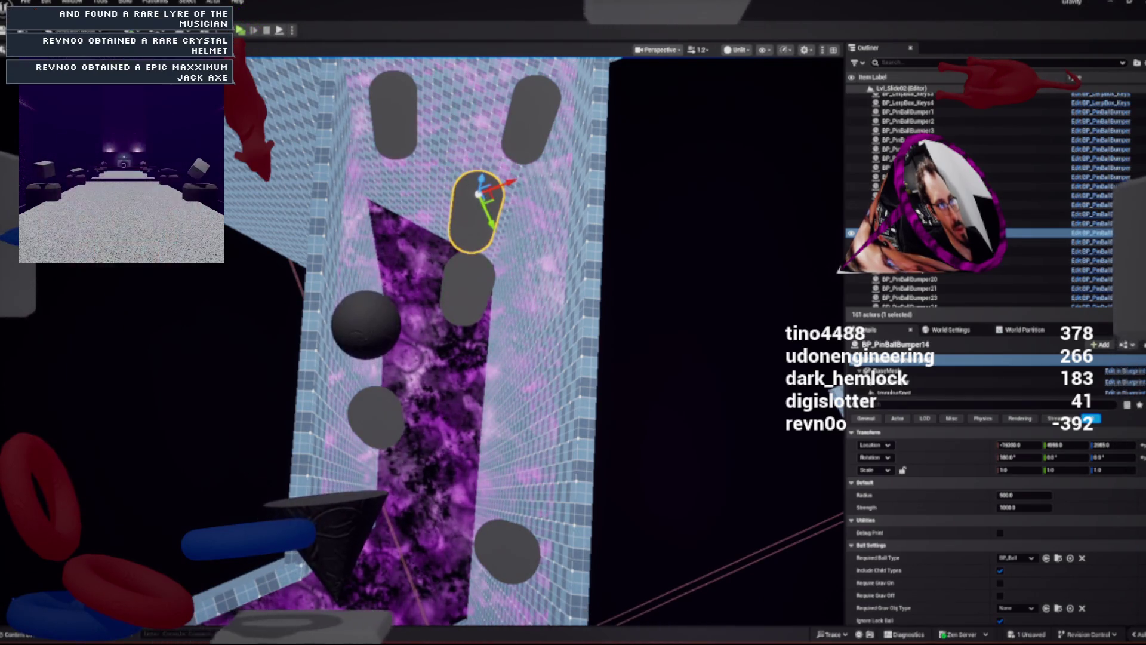
ctrl+click(467, 288)
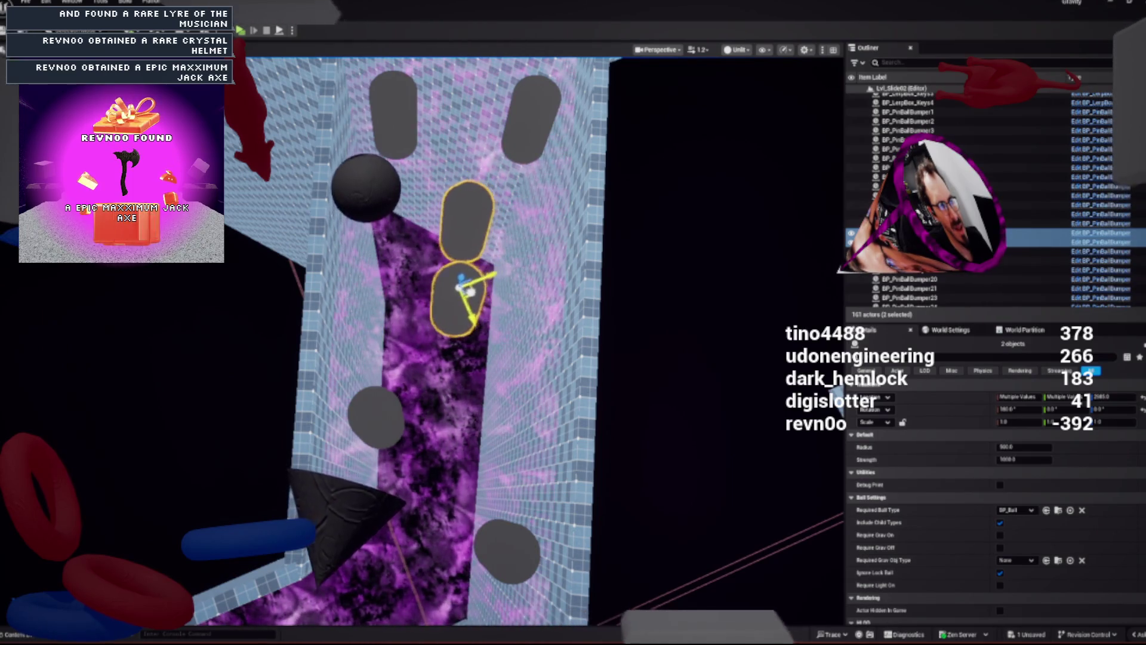
click(467, 221)
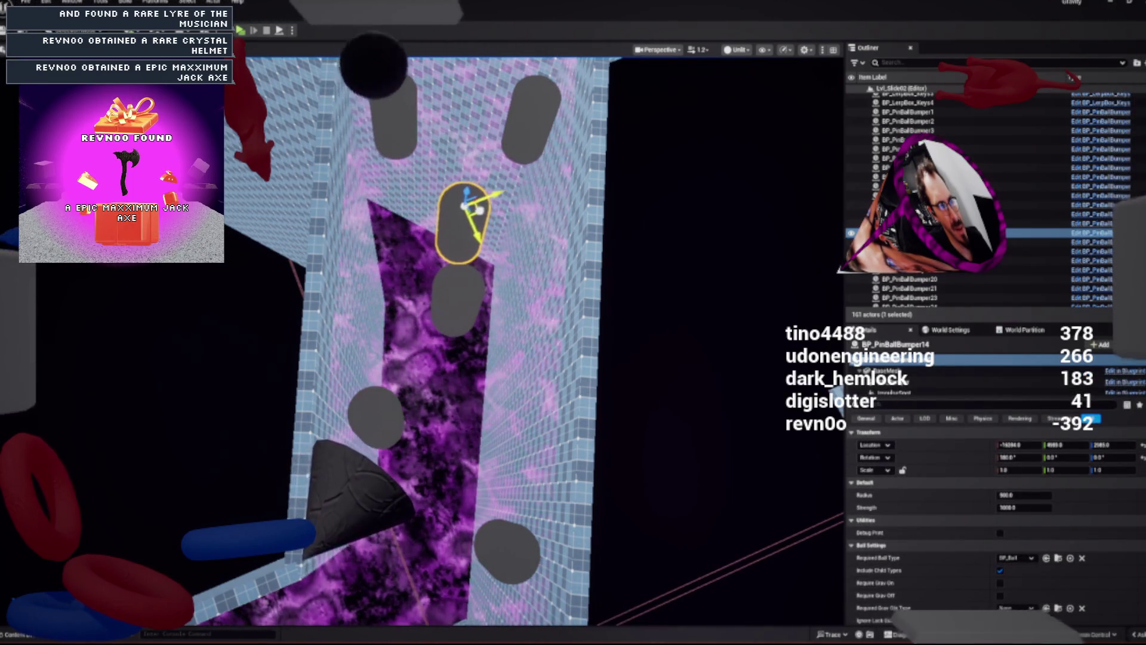
scroll(427, 340, down, 4)
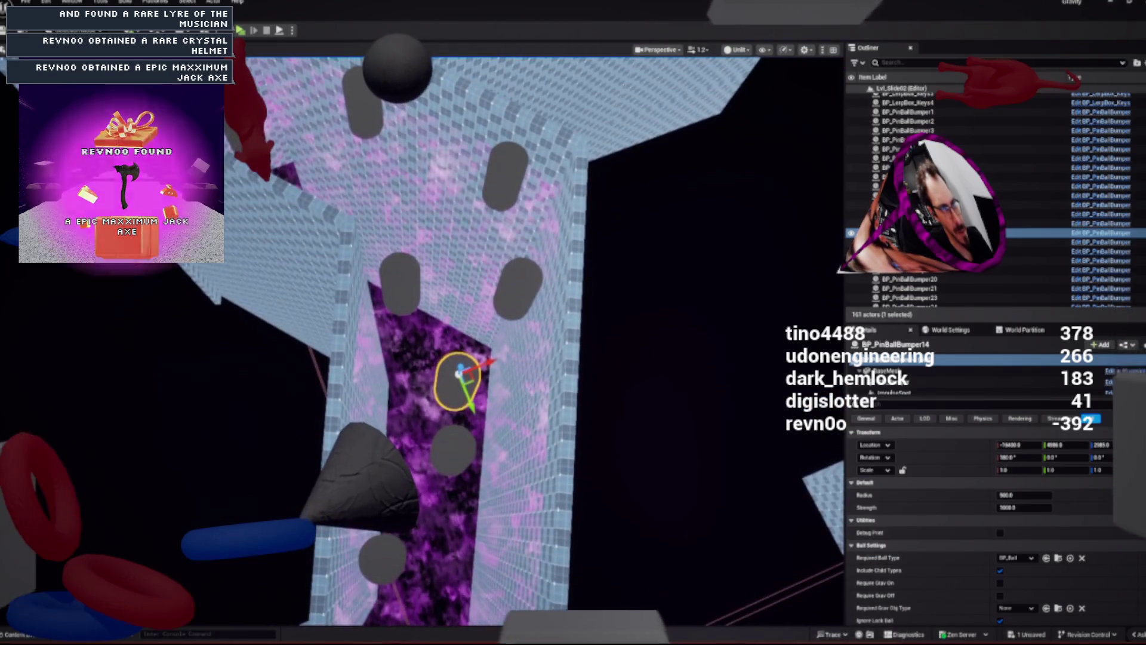
click(399, 282)
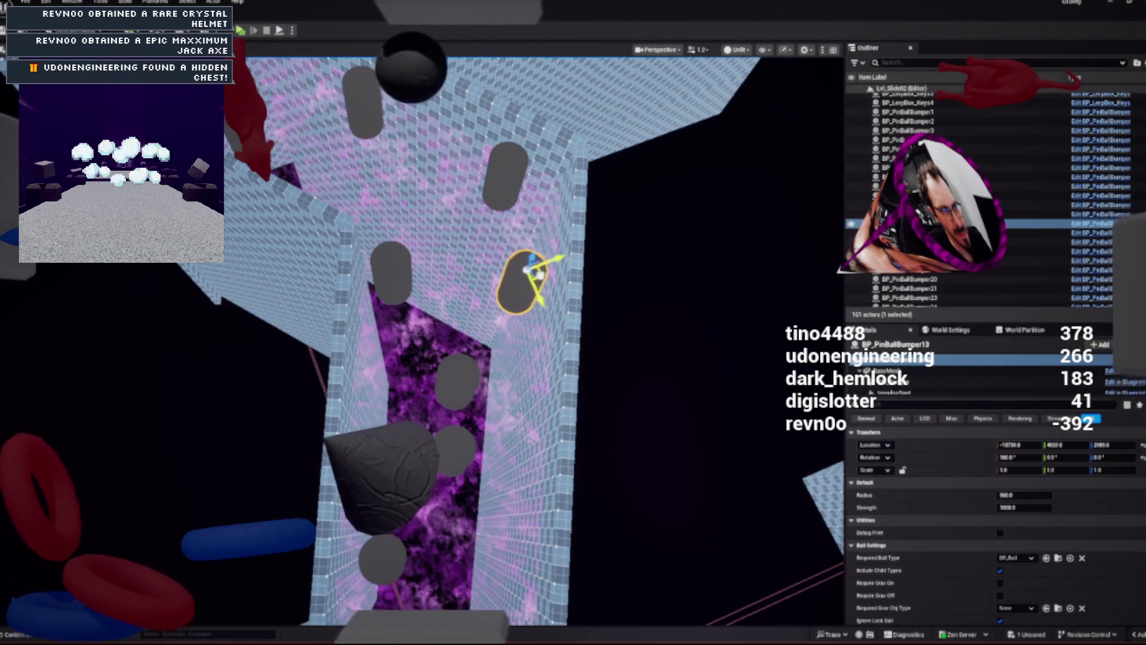
click(448, 352)
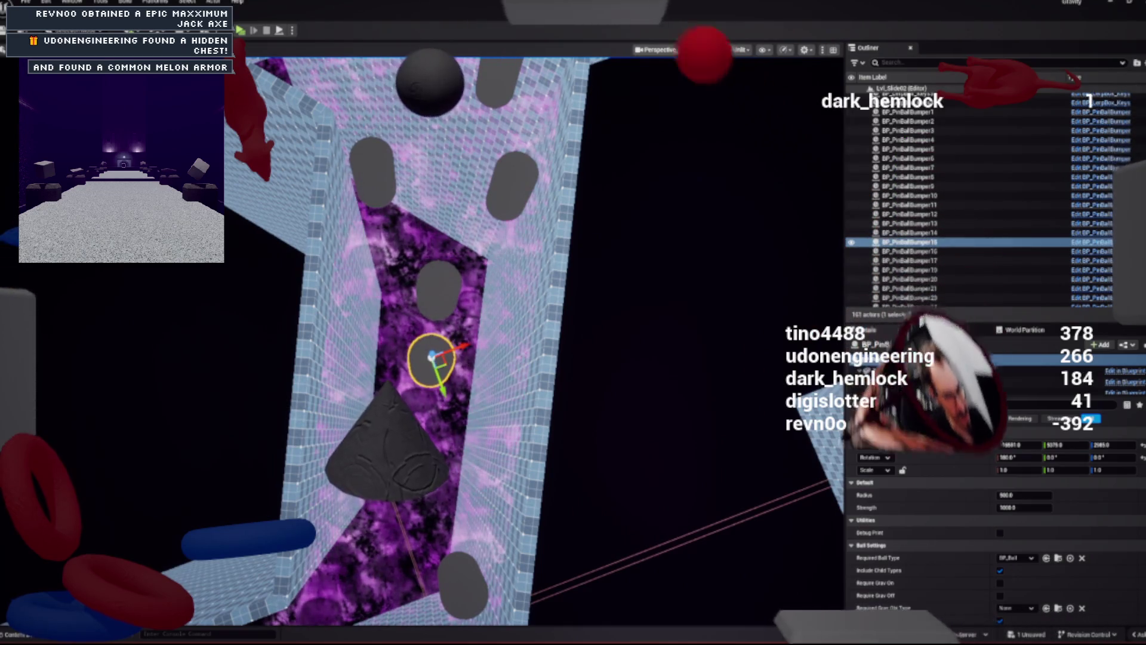
click(349, 480)
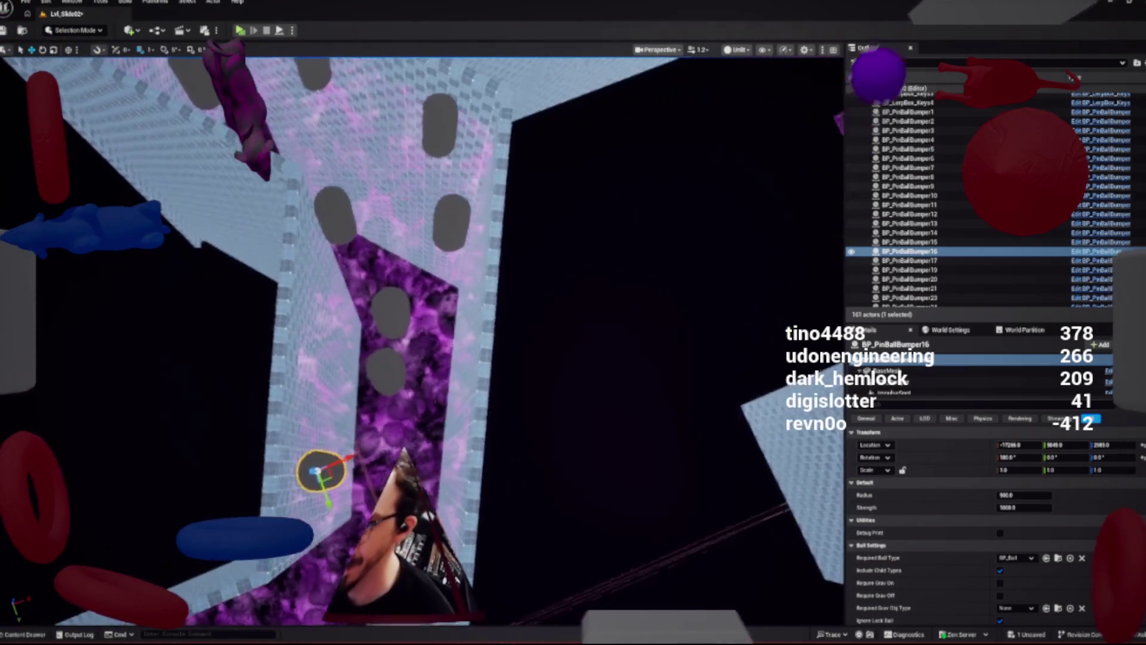
click(398, 306)
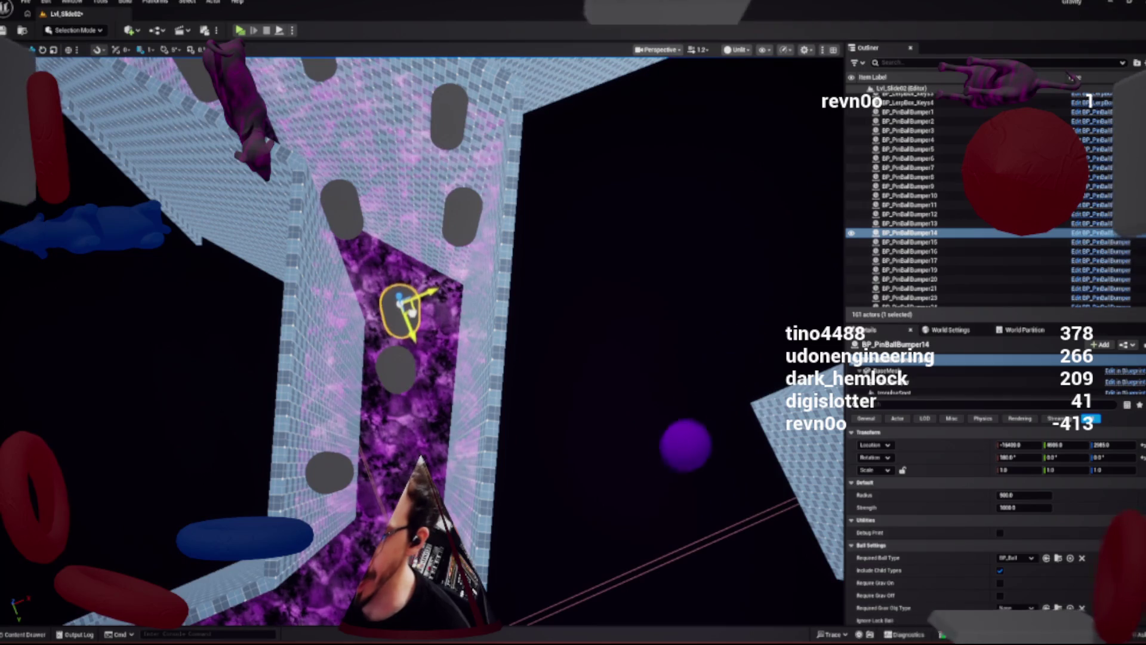
click(396, 367)
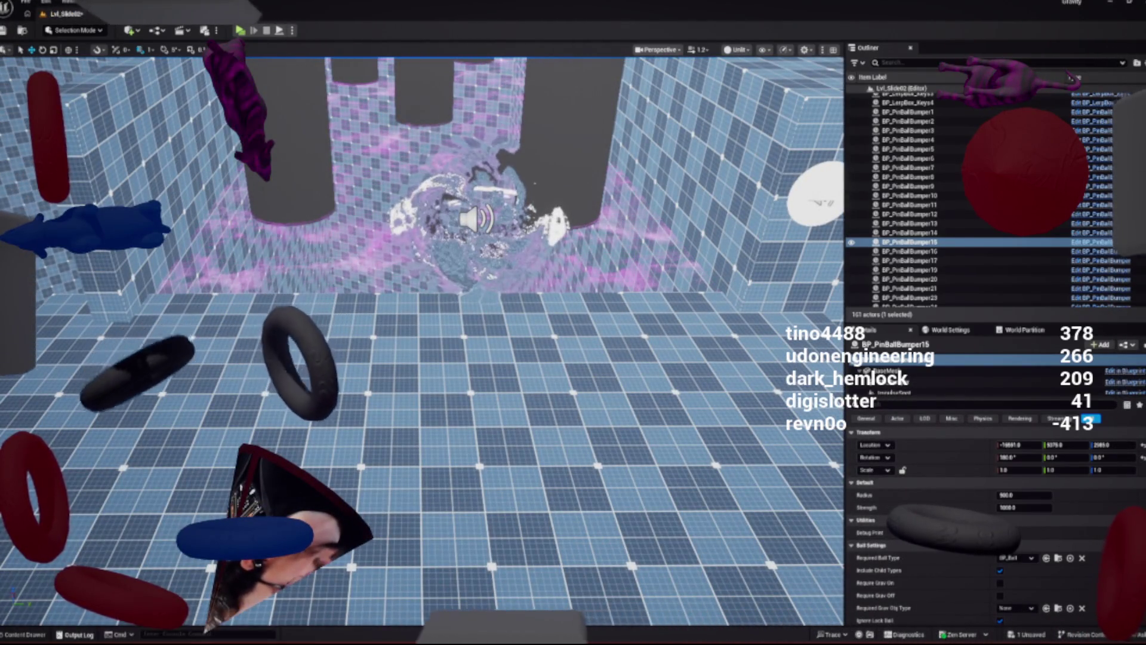
click(71, 634)
Save the Lvl_Slide02 level, confirming in the Save Content dialog
key(ctrl+space)
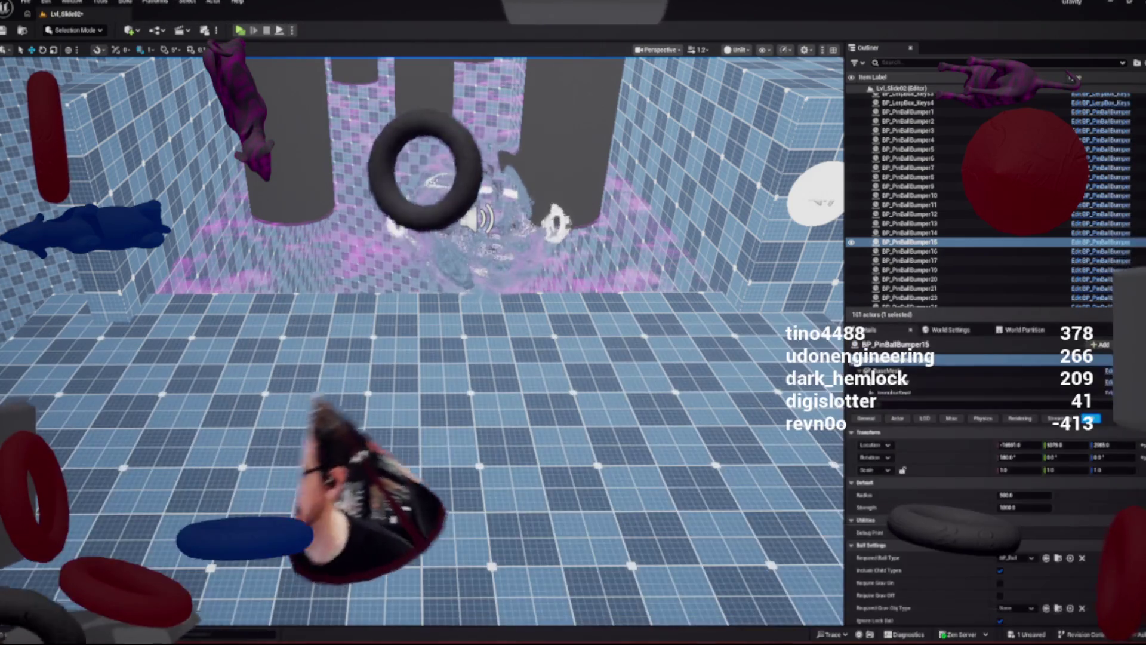
key(ctrl+shift+s)
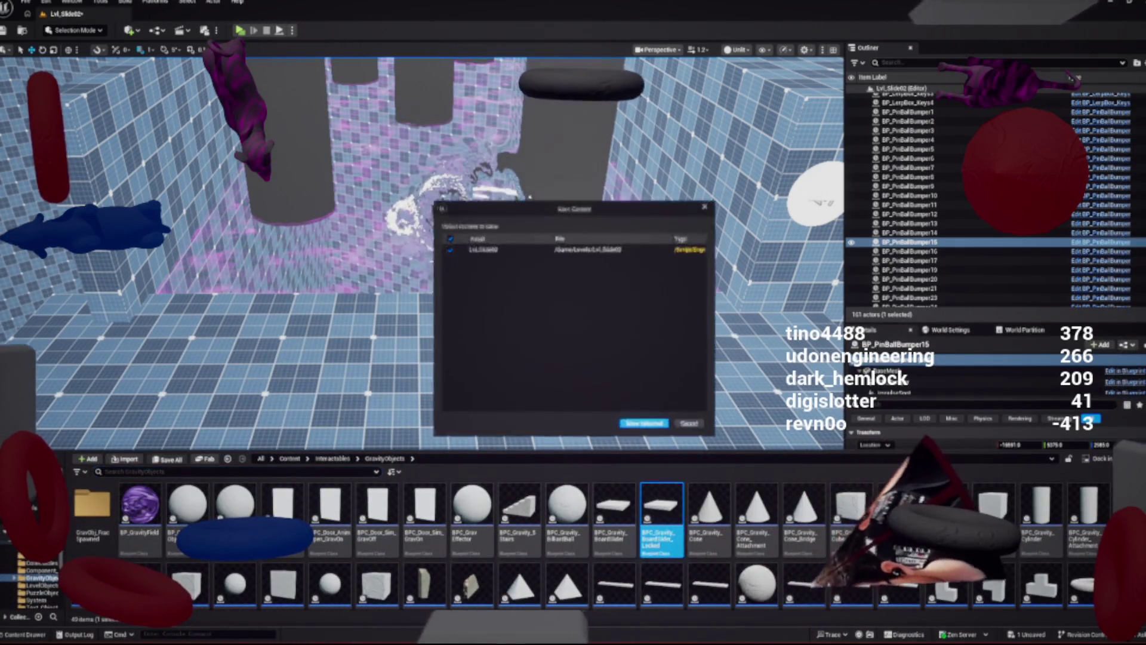
key(Return)
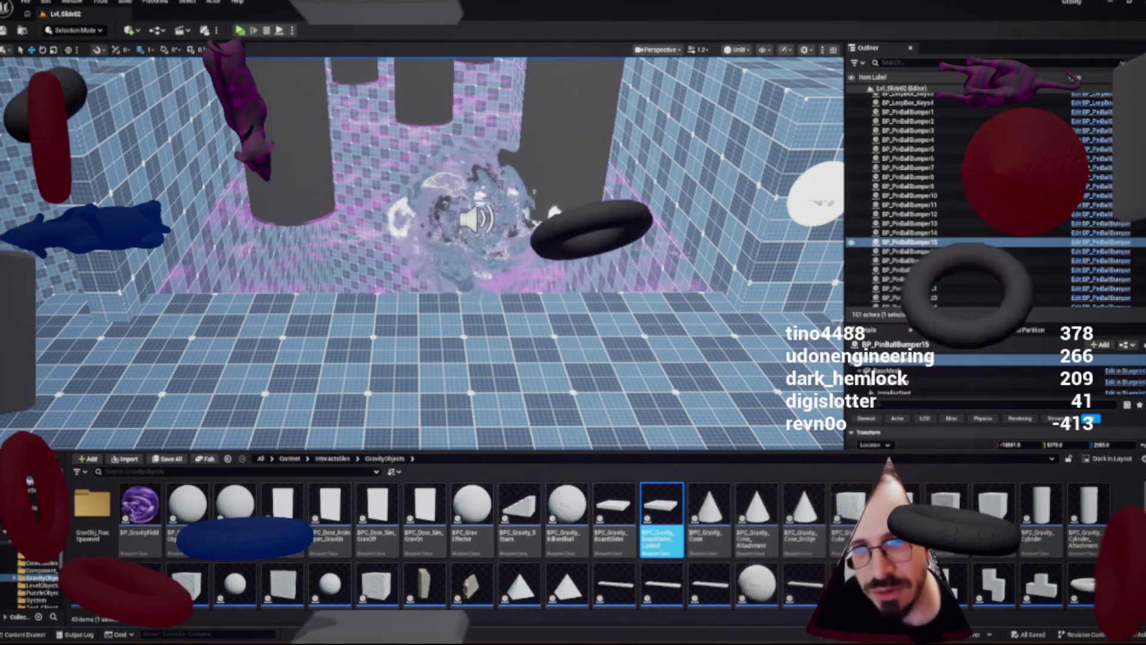
Browse to the Models > GravObjects folder and open the editor mode list
click(709, 507)
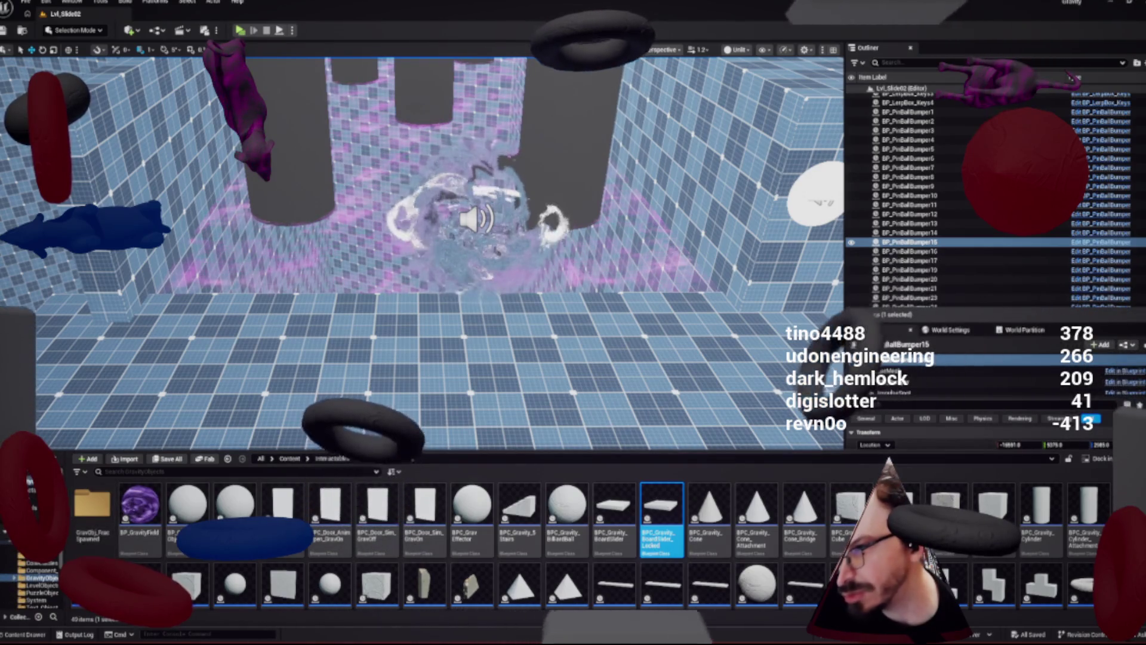
click(31, 578)
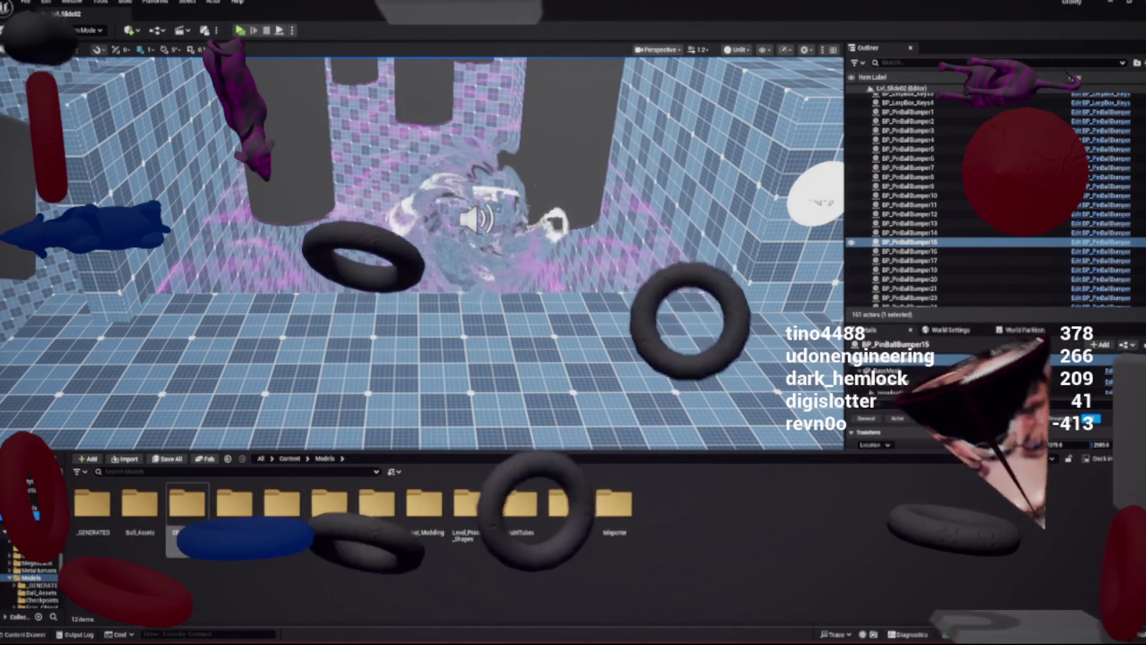
double_click(281, 504)
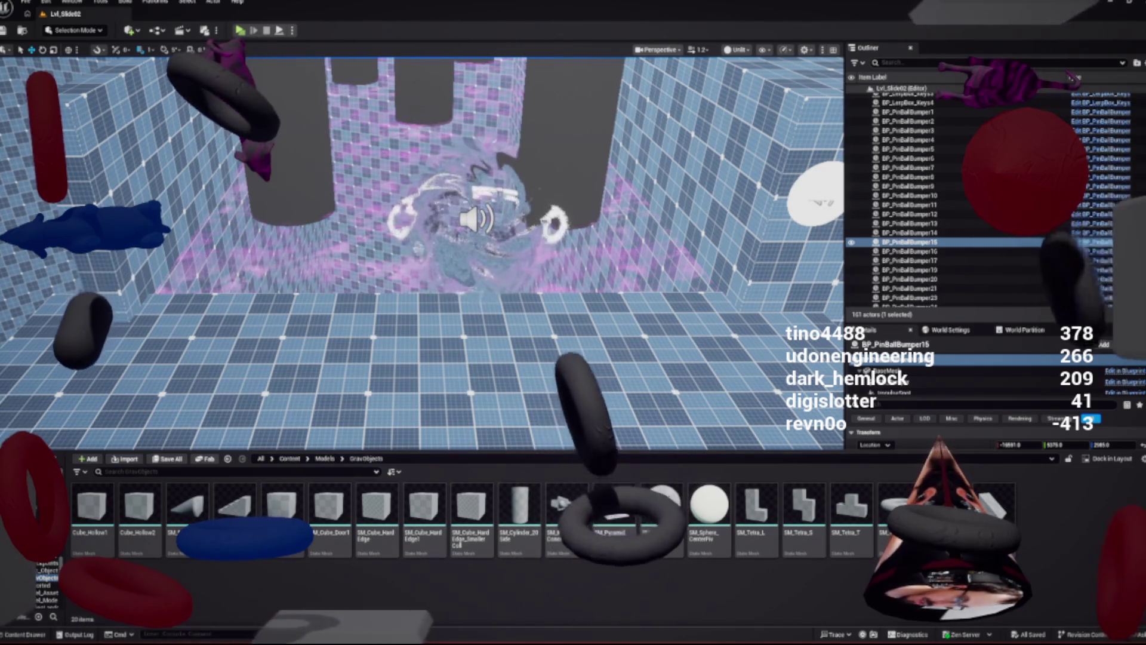
click(75, 30)
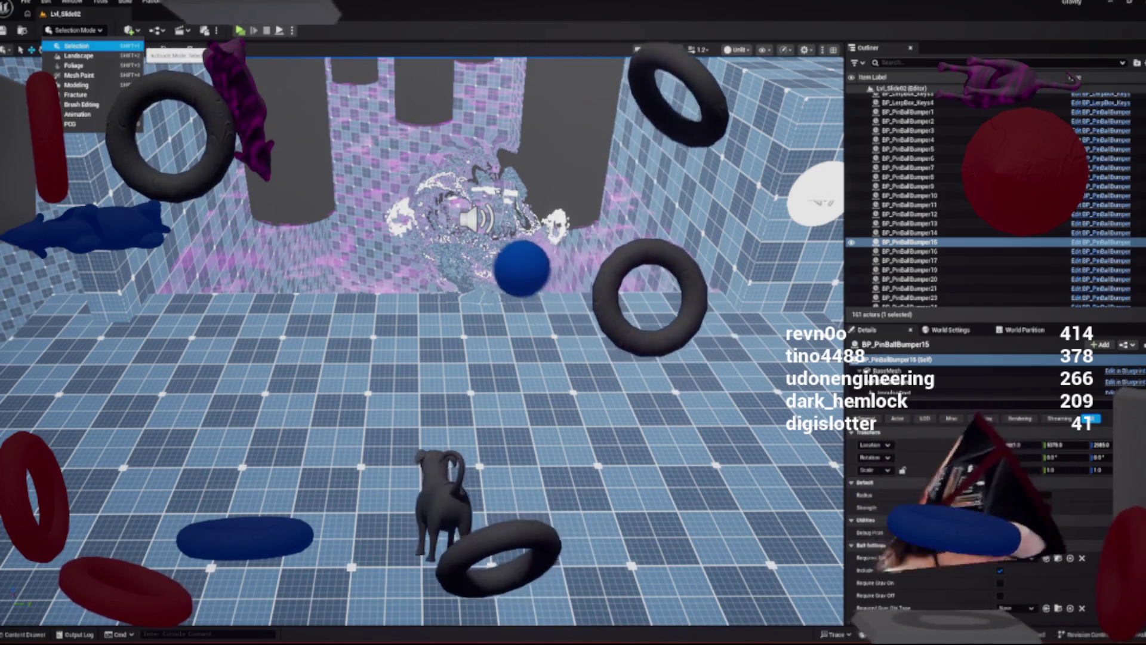
Switch the editor to Modeling mode and tilt the view down to the tiled floor
click(76, 84)
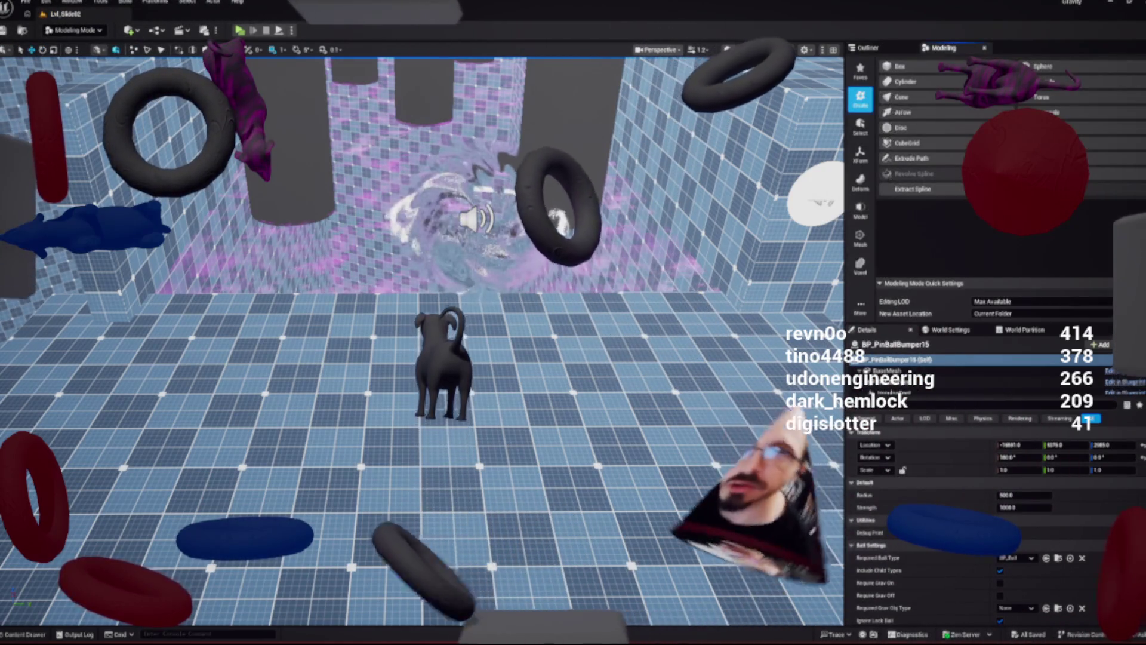
key(ctrl+space)
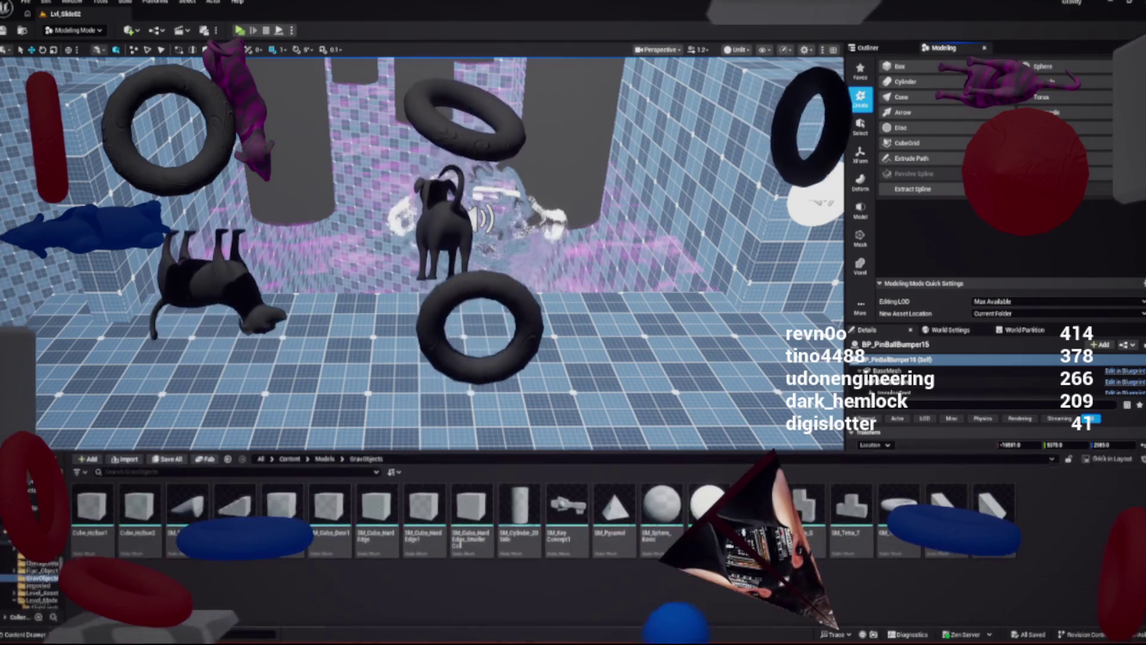
drag(418, 299, 417, 358)
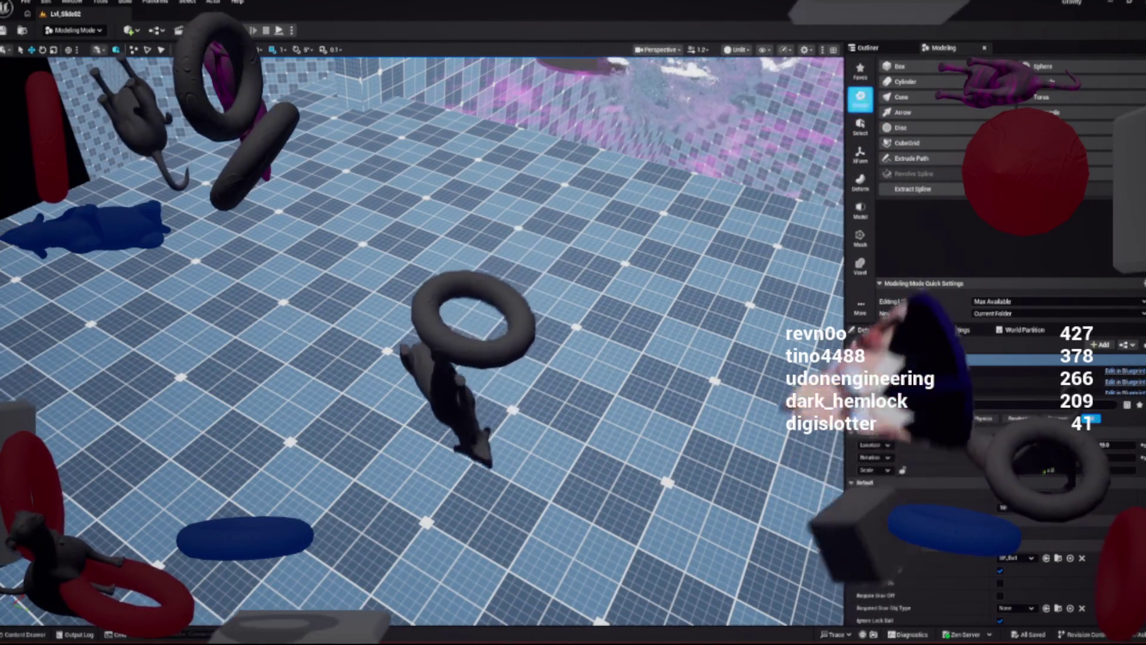
click(897, 82)
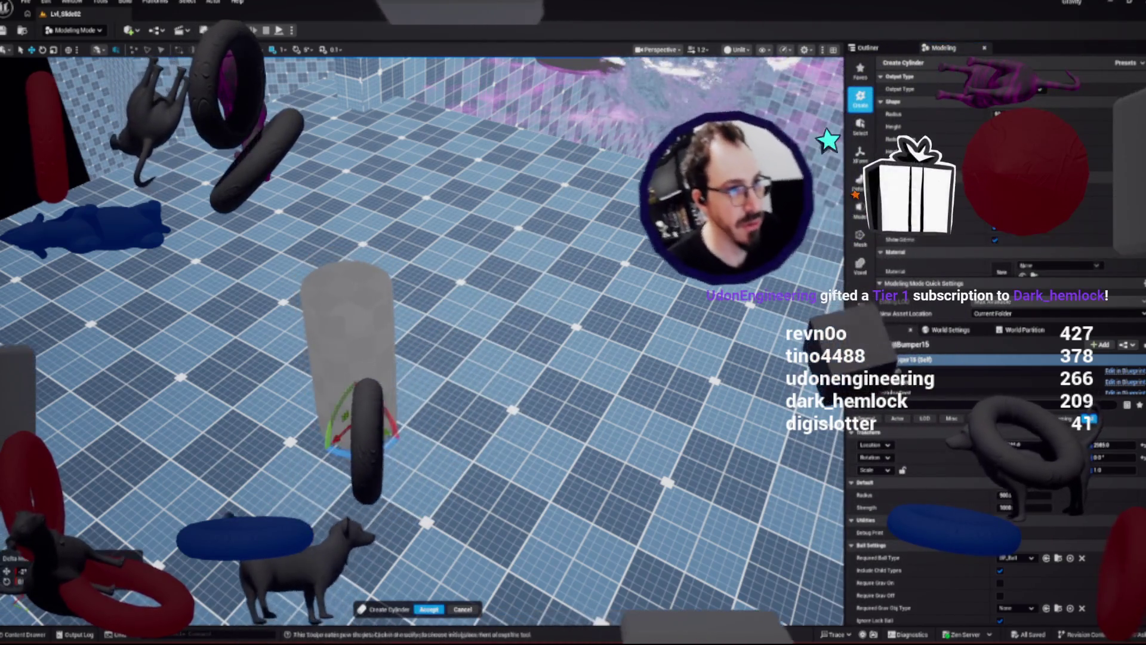
Place the new cylinder further back on the tiled floor as a wide, flat disc
scroll(417, 298, up, 5)
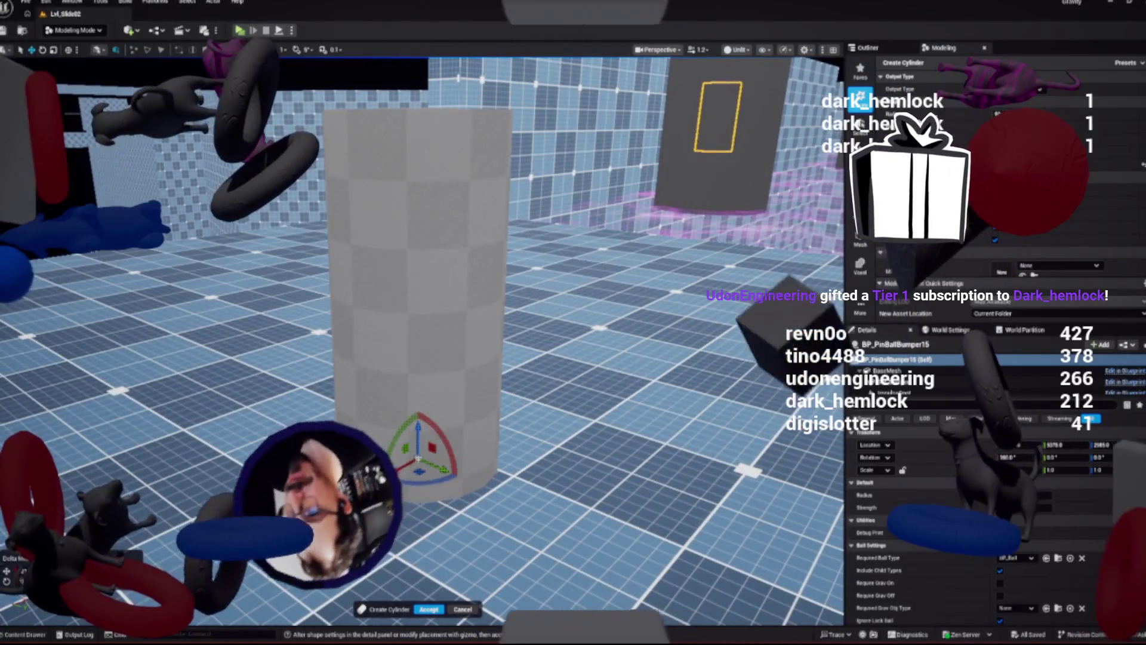
mouse_move(418, 460)
mouse_down()
mouse_move(416, 399)
mouse_move(418, 409)
mouse_up()
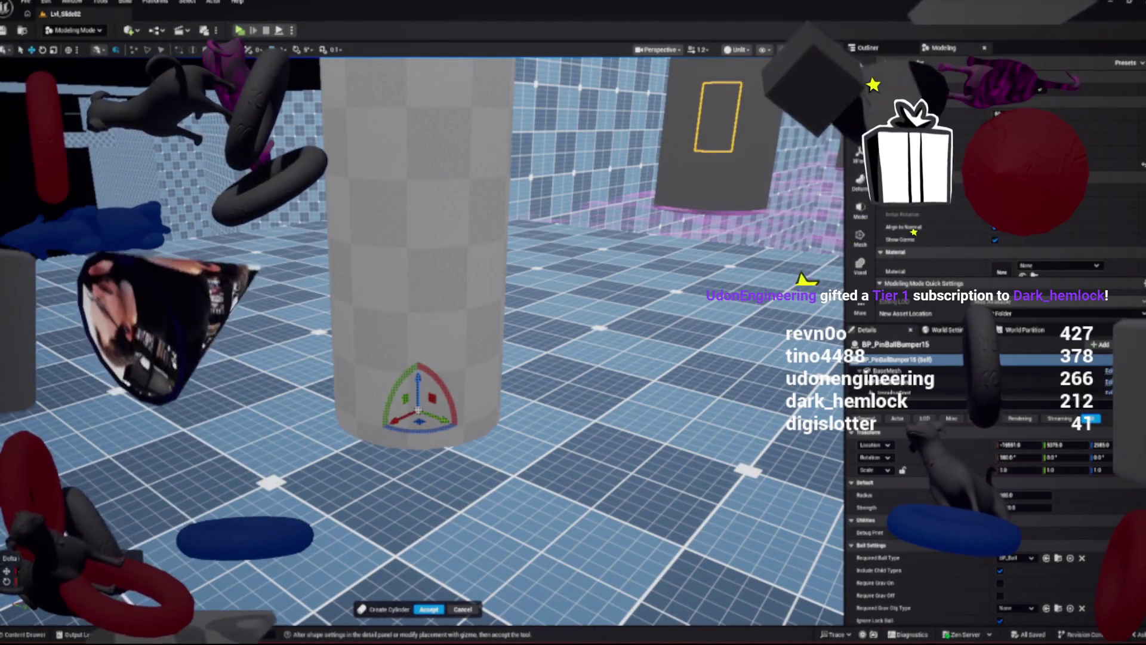
key(Right)
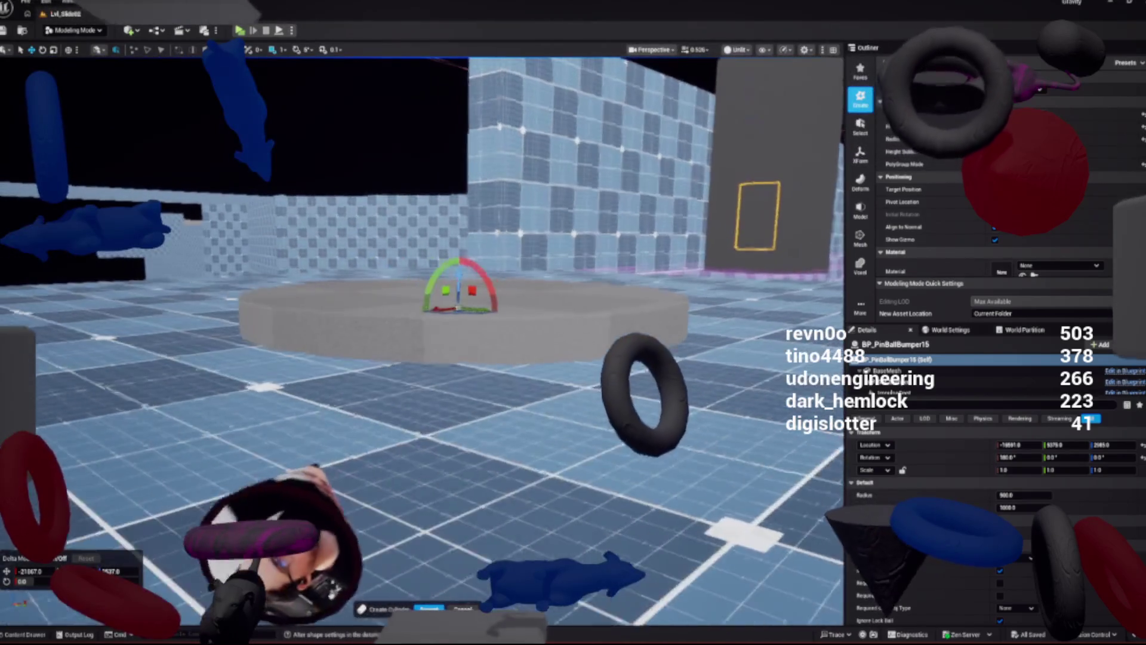
scroll(422, 334, up, 3)
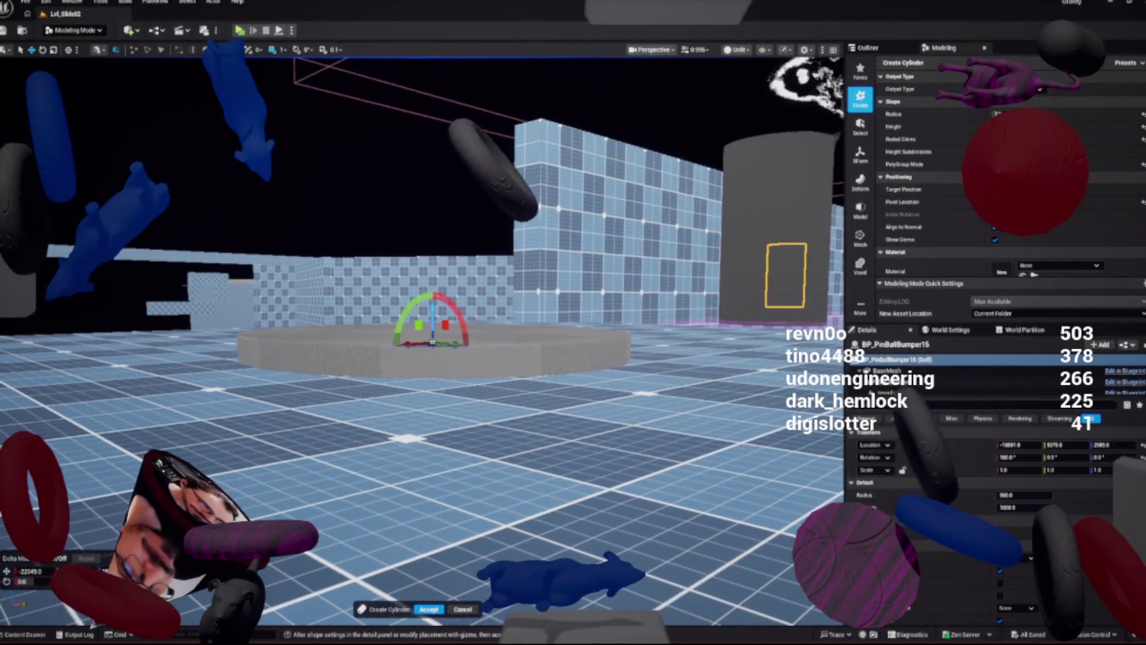
Accept the cylinder, finalizing it as a Cylinder static-mesh actor
key(Return)
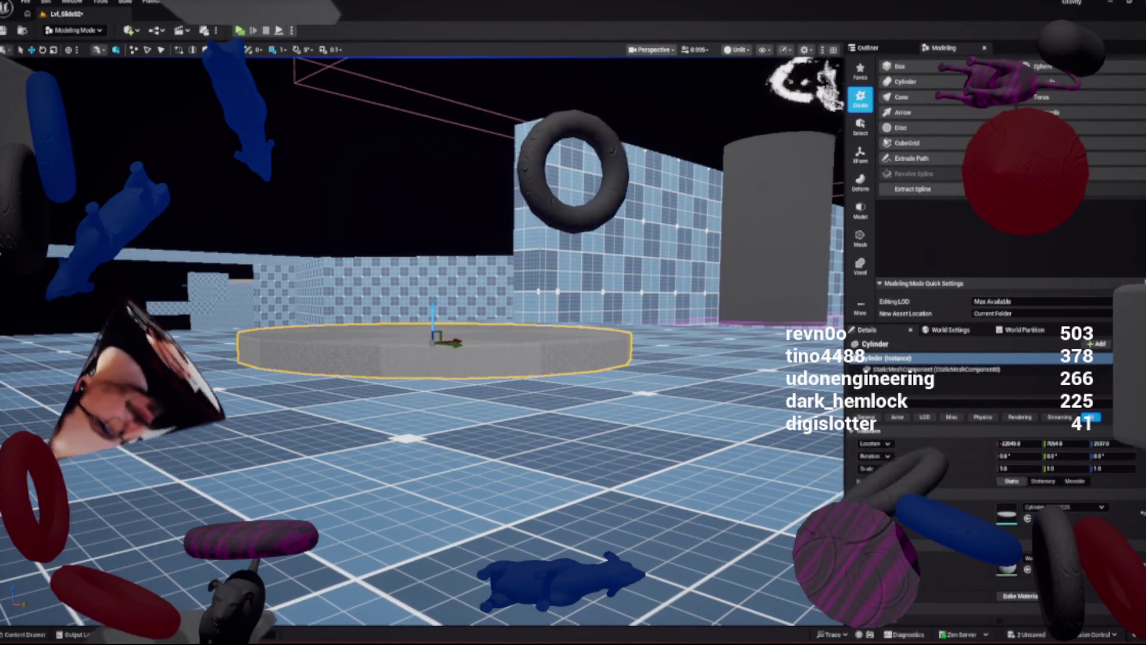
key(ctrl+space)
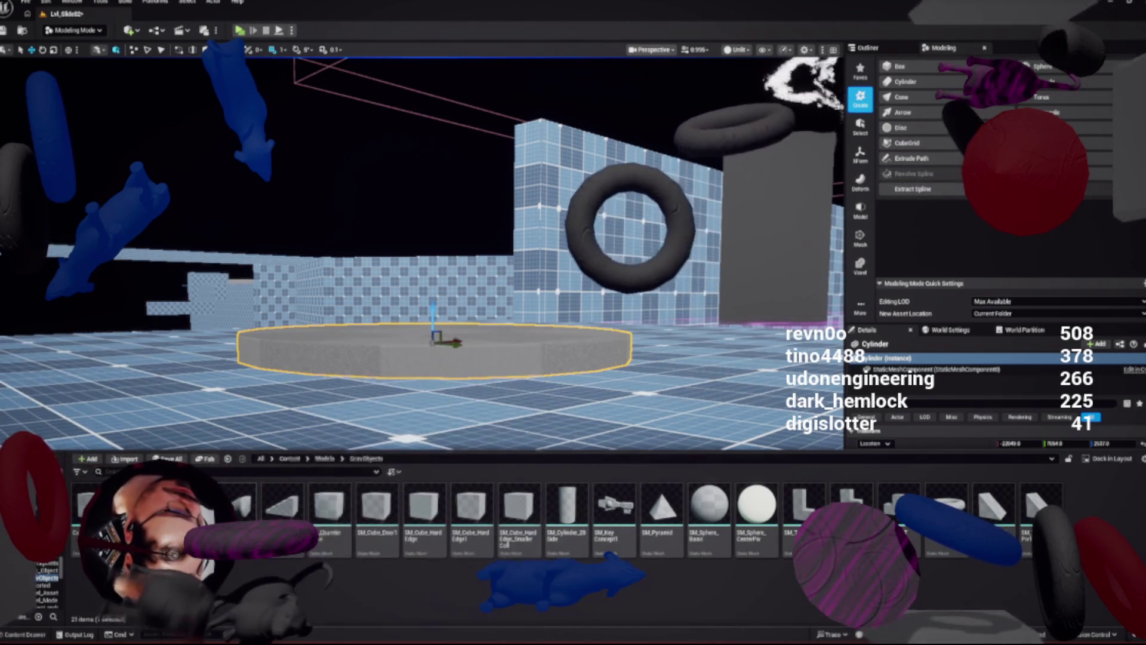
drag(418, 238, 394, 286)
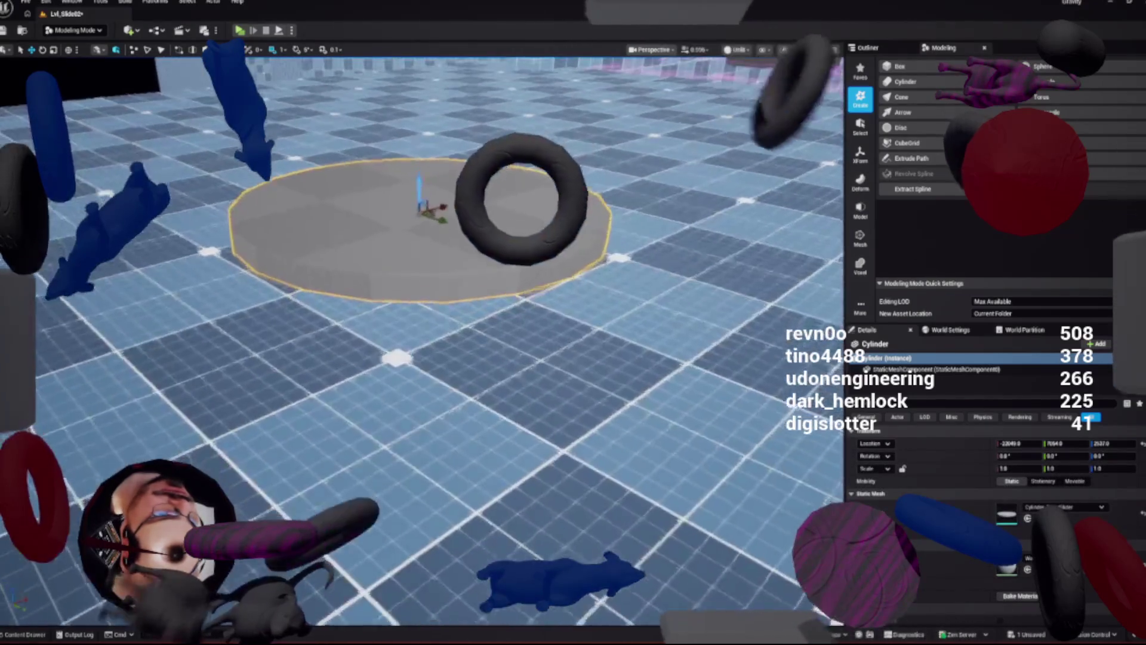
key(f)
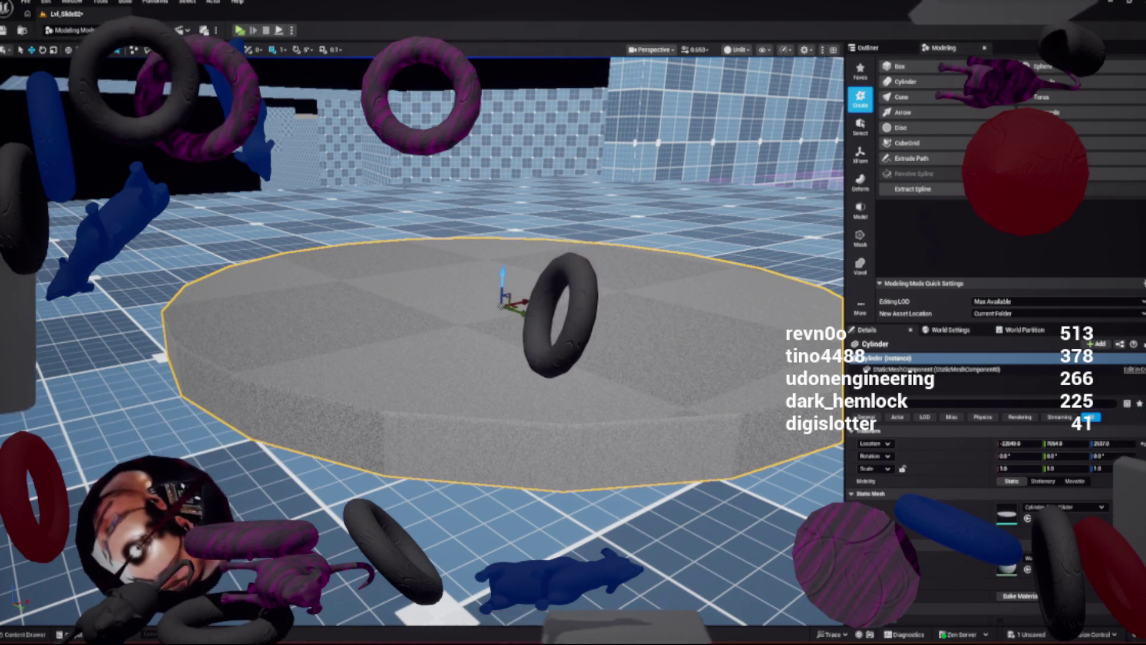
Save Lvl_Slide02 via Save Selected, then move the camera closer to the cylinder platform
key(ctrl+space)
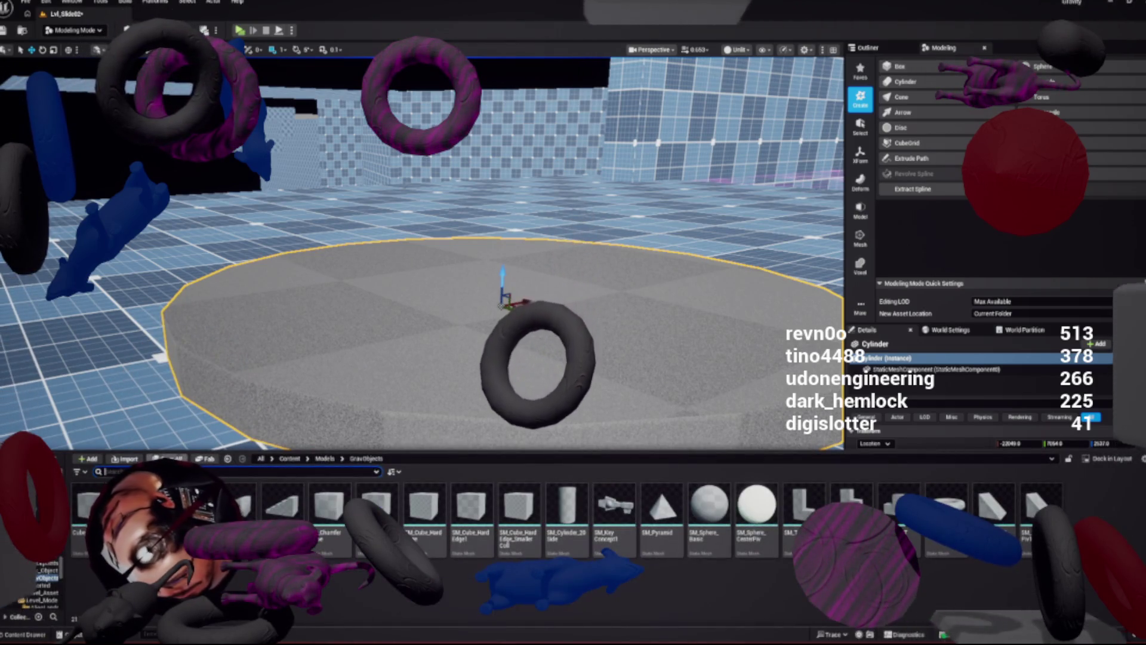
key(ctrl+s)
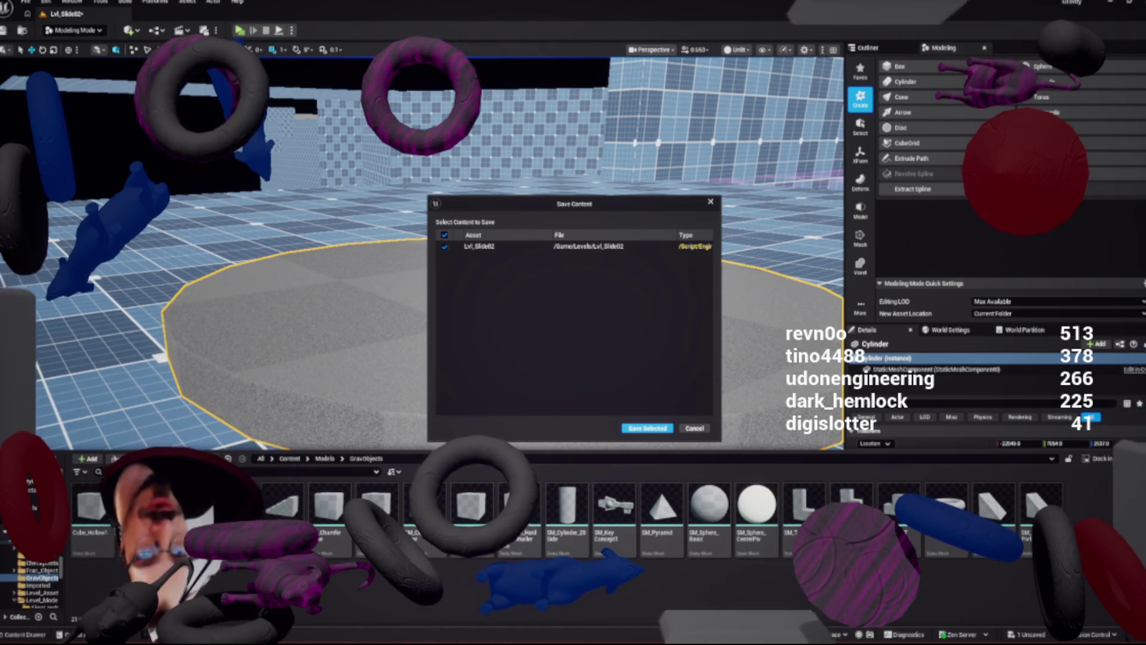
key(Return)
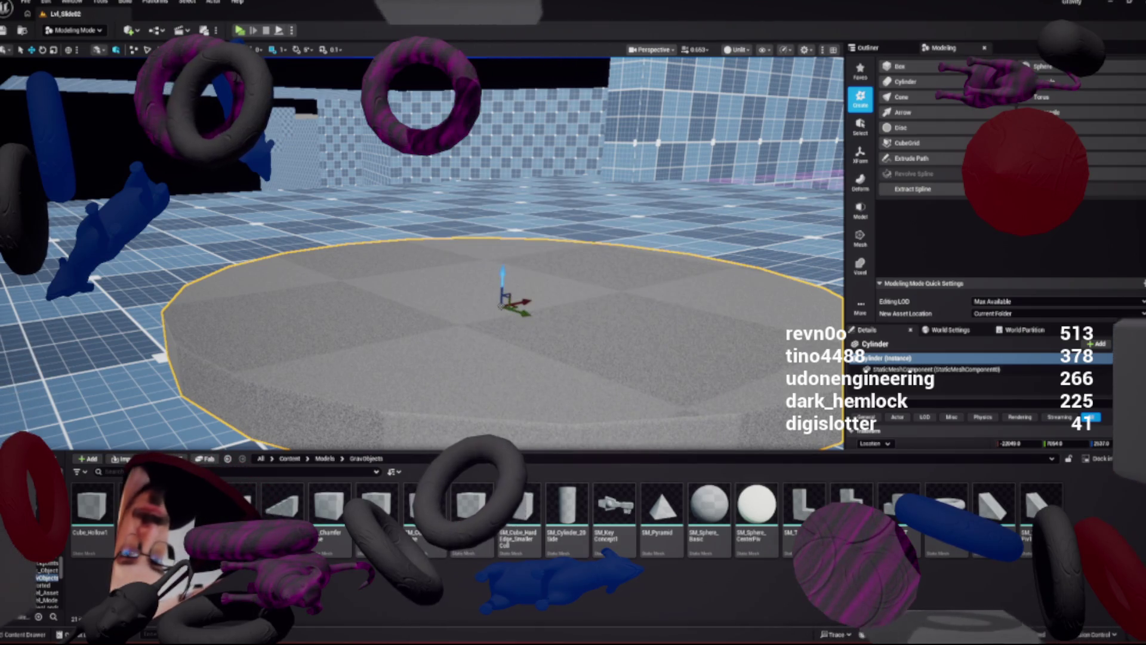
mouse_move(418, 251)
mouse_down()
mouse_move(441, 226)
mouse_move(435, 280)
mouse_up()
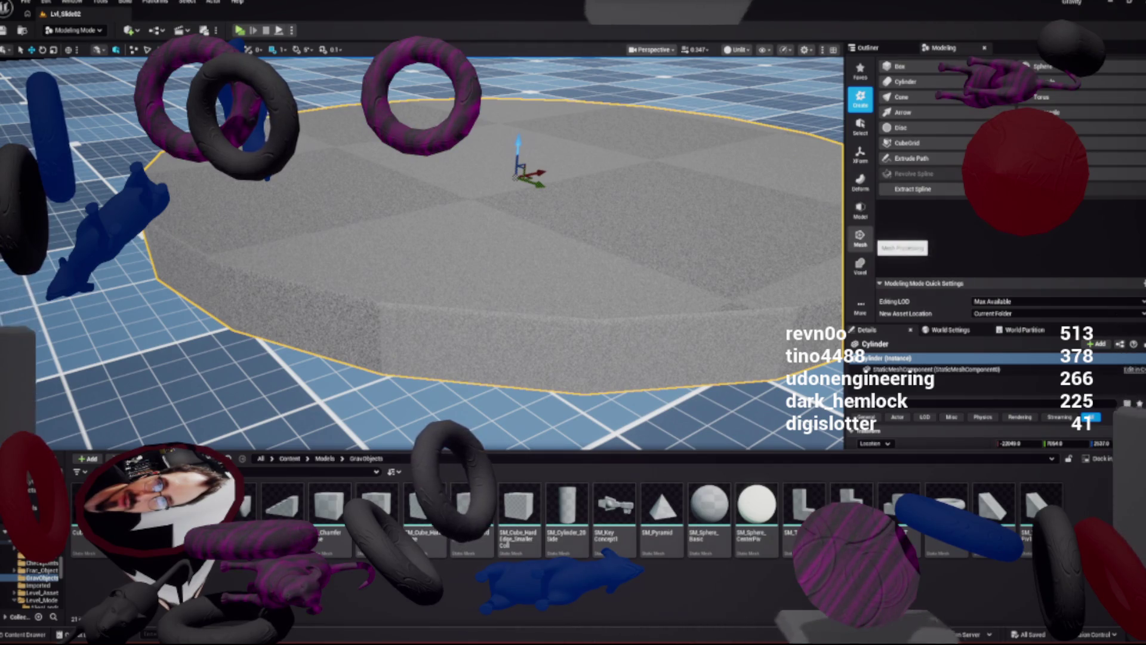
click(860, 237)
click(907, 67)
click(497, 258)
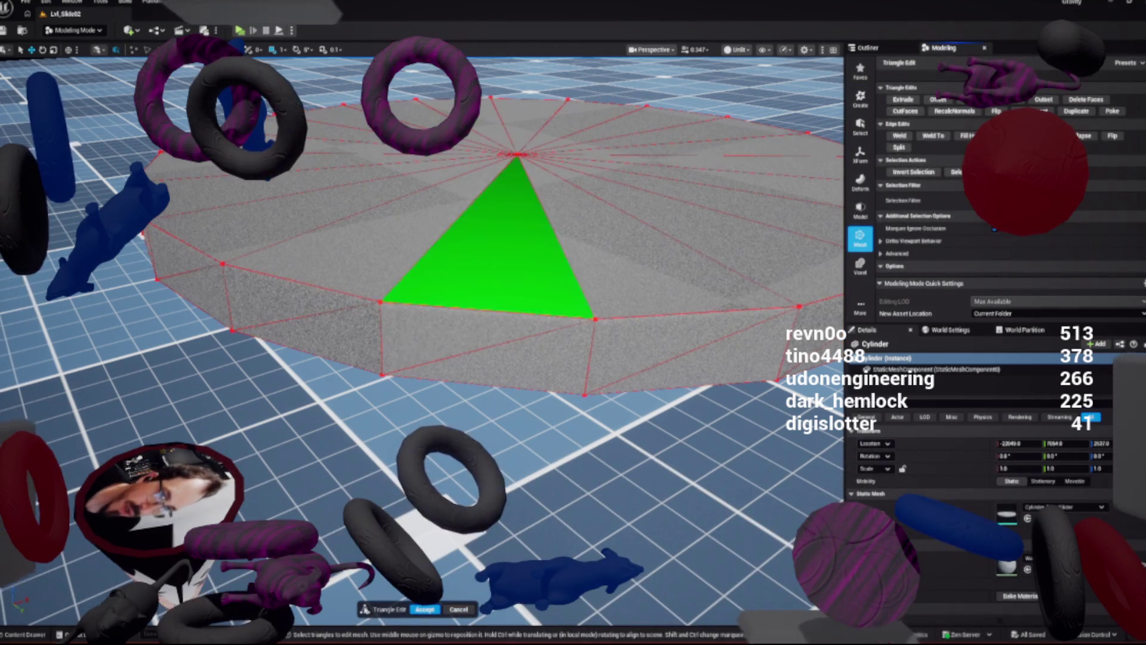
click(373, 240)
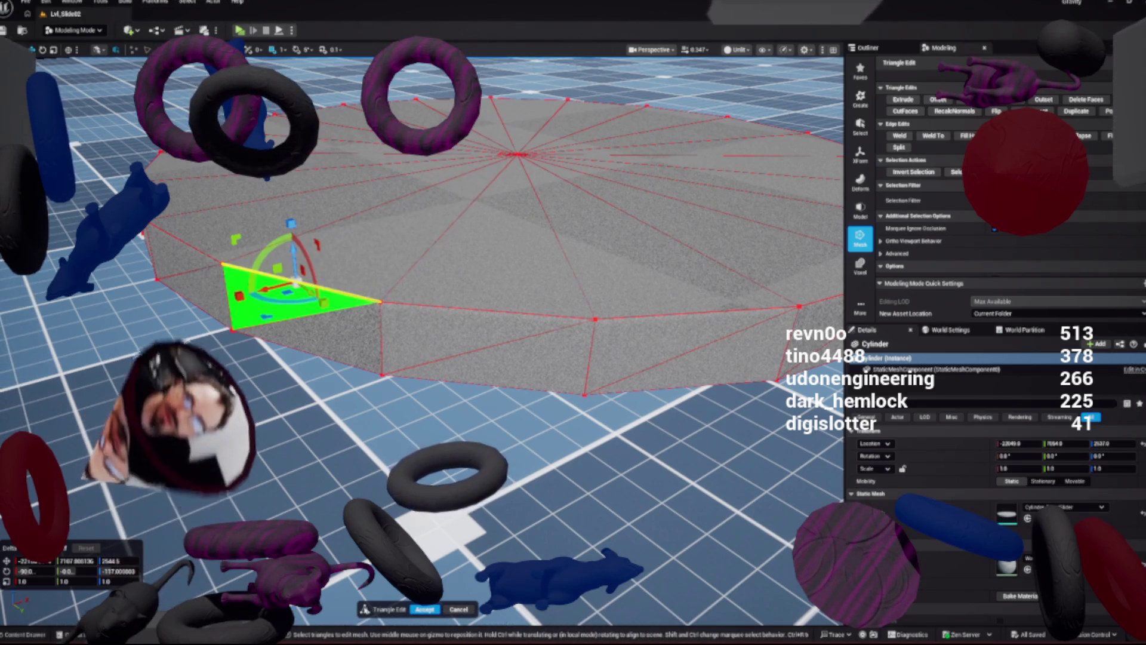
click(720, 360)
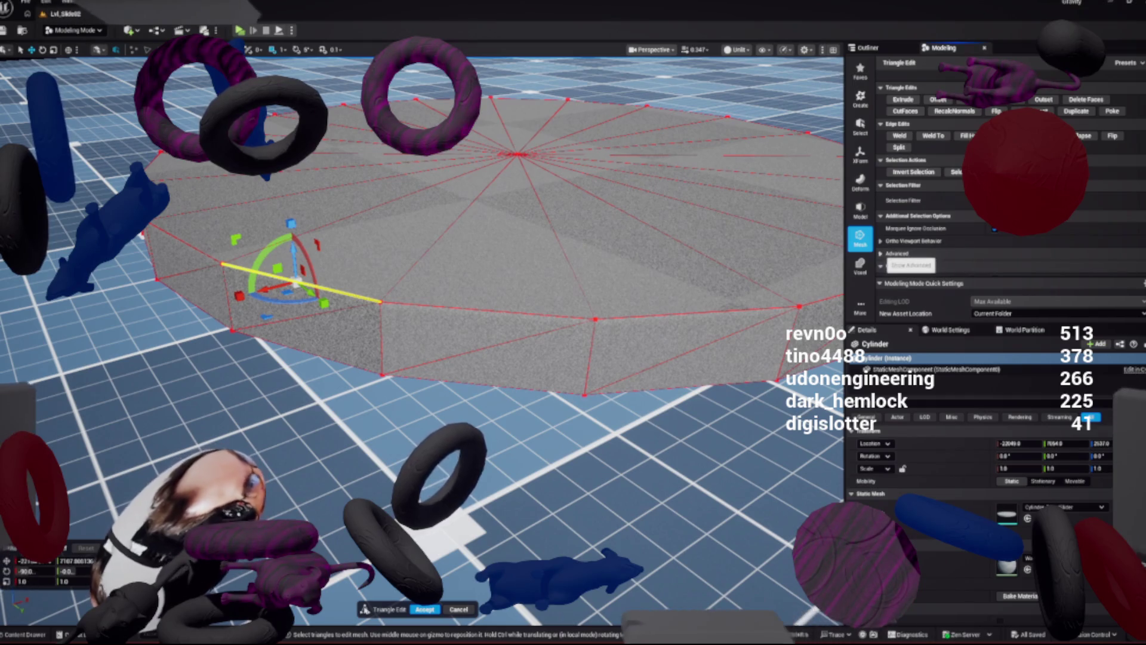
scroll(990, 179, down, 2)
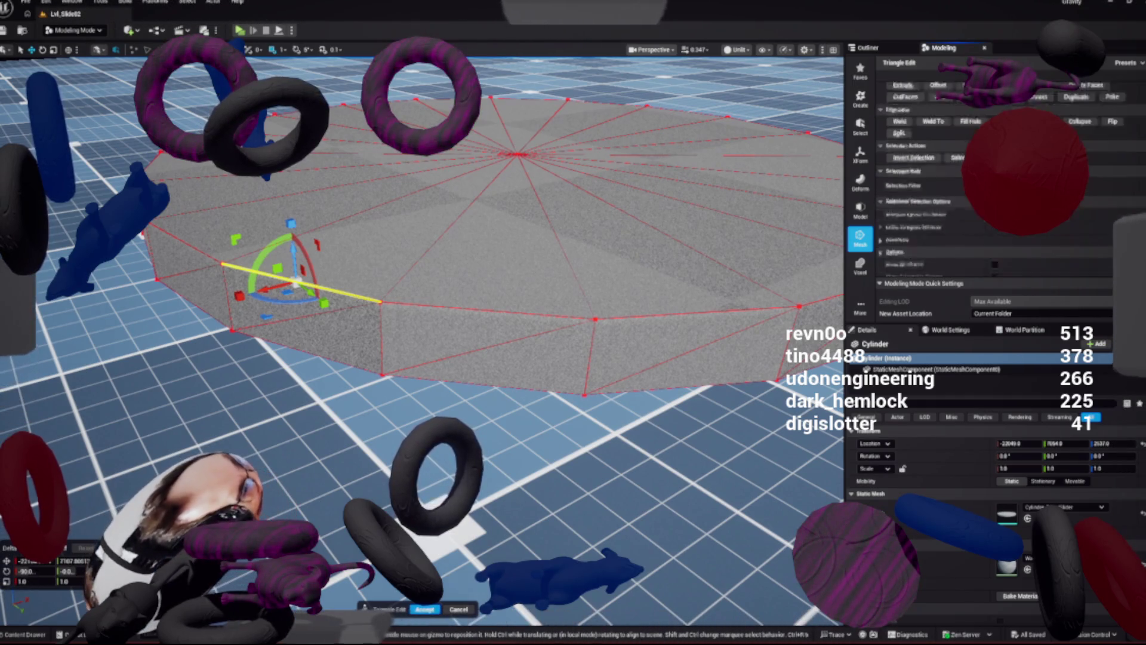
scroll(991, 179, up, 2)
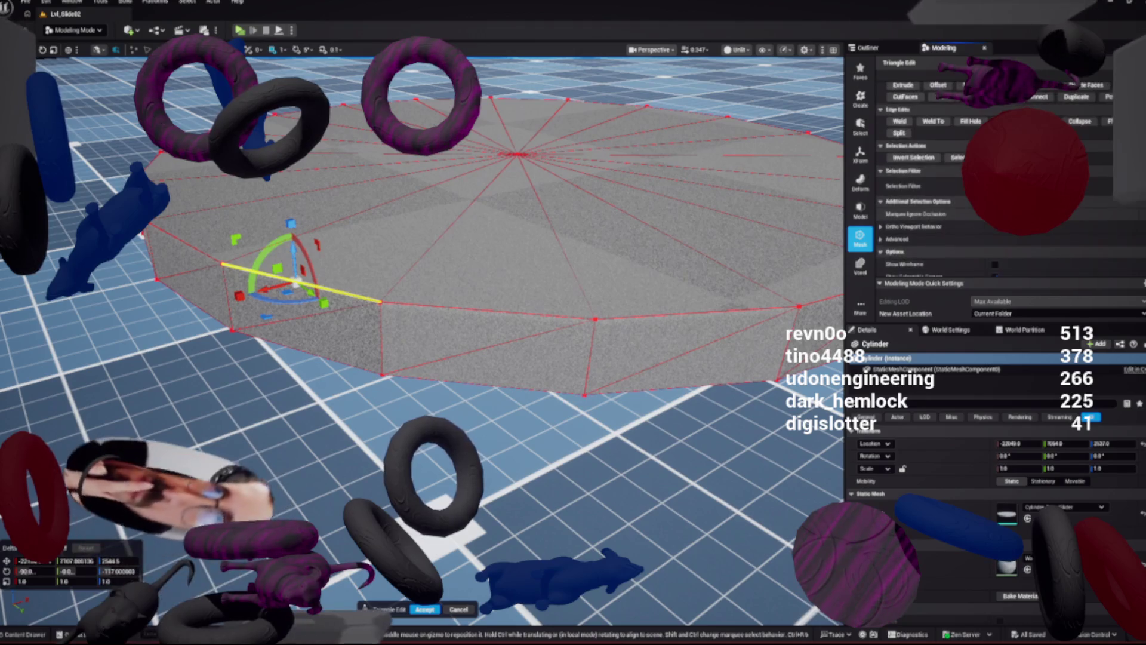
click(860, 210)
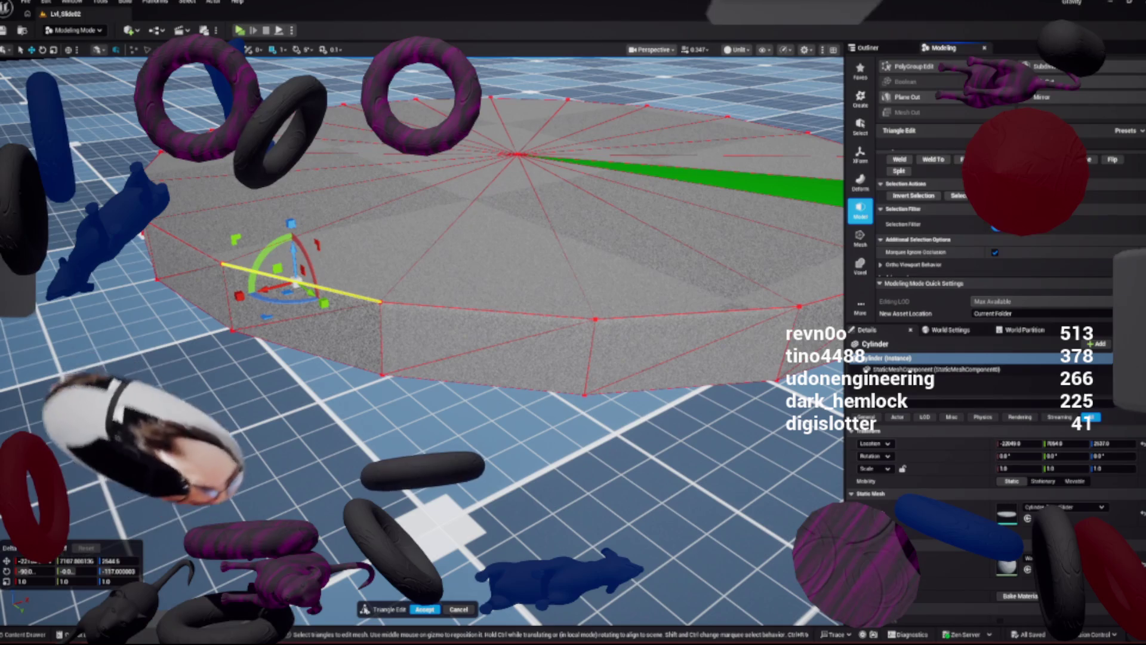
scroll(990, 227, down, 2)
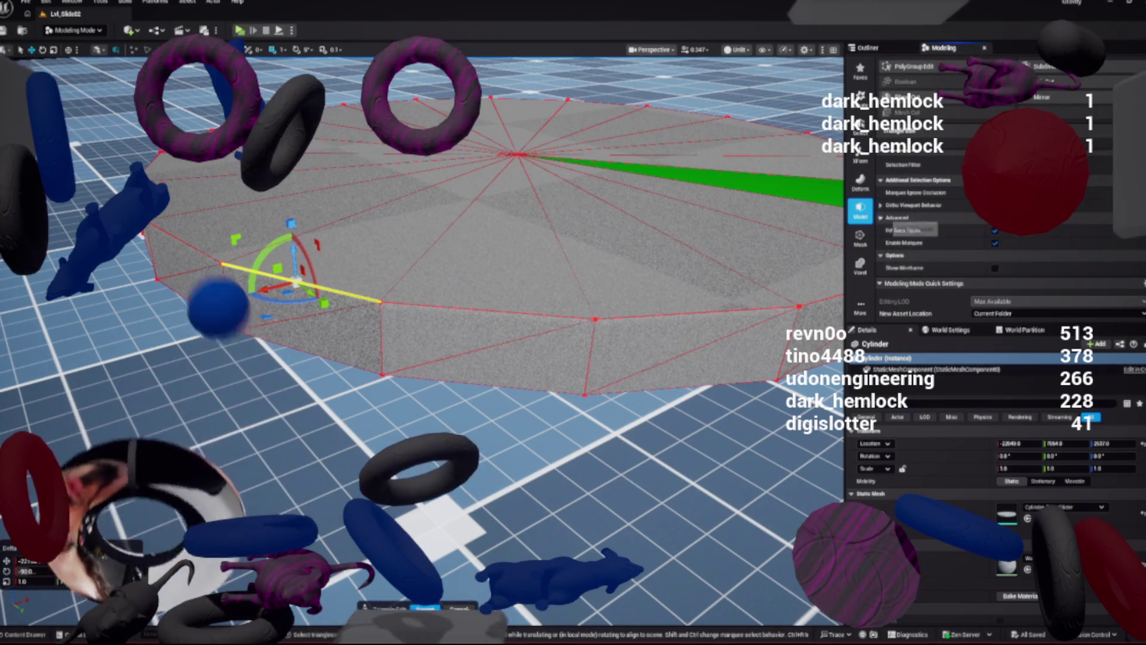
scroll(990, 226, up, 3)
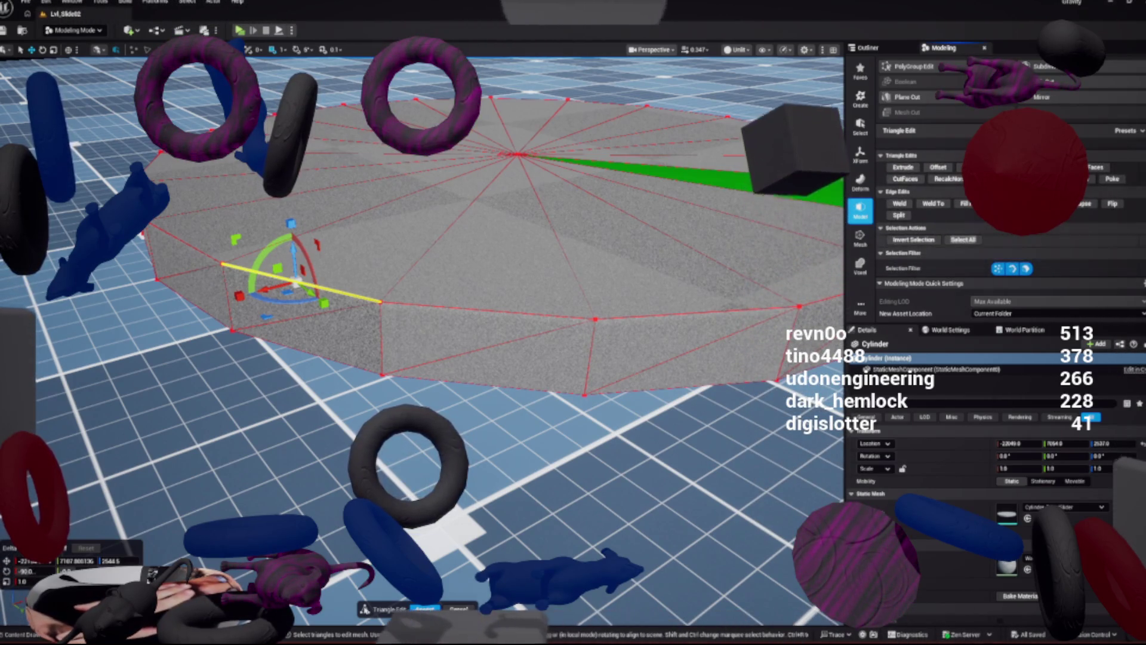
click(860, 238)
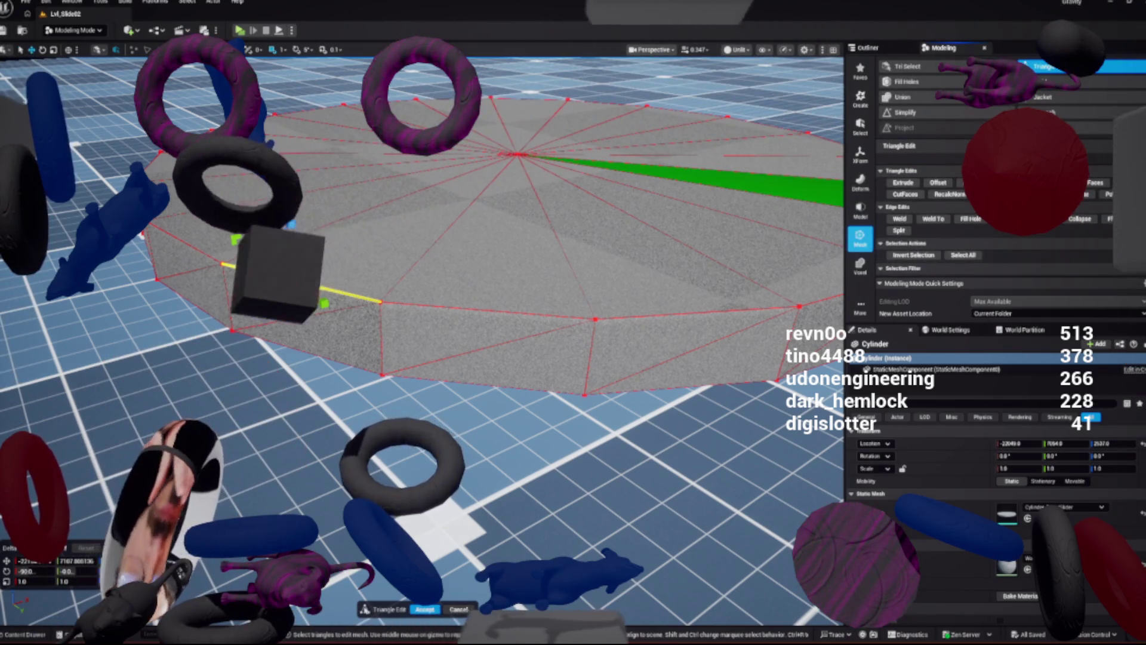
scroll(991, 227, down, 3)
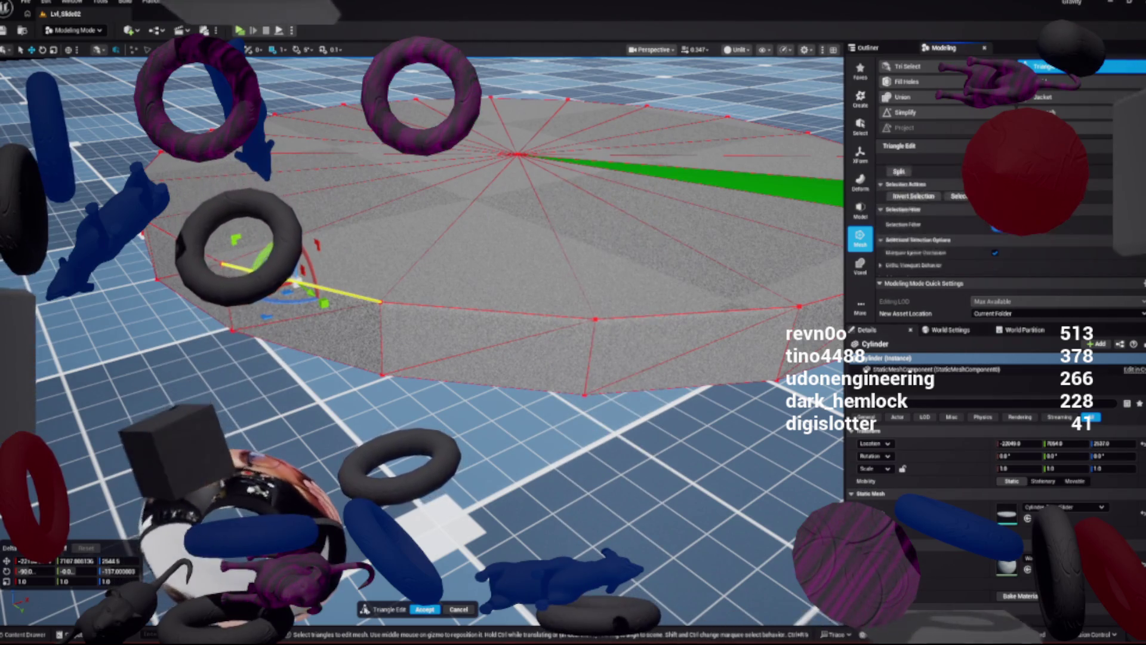
scroll(991, 227, down, 2)
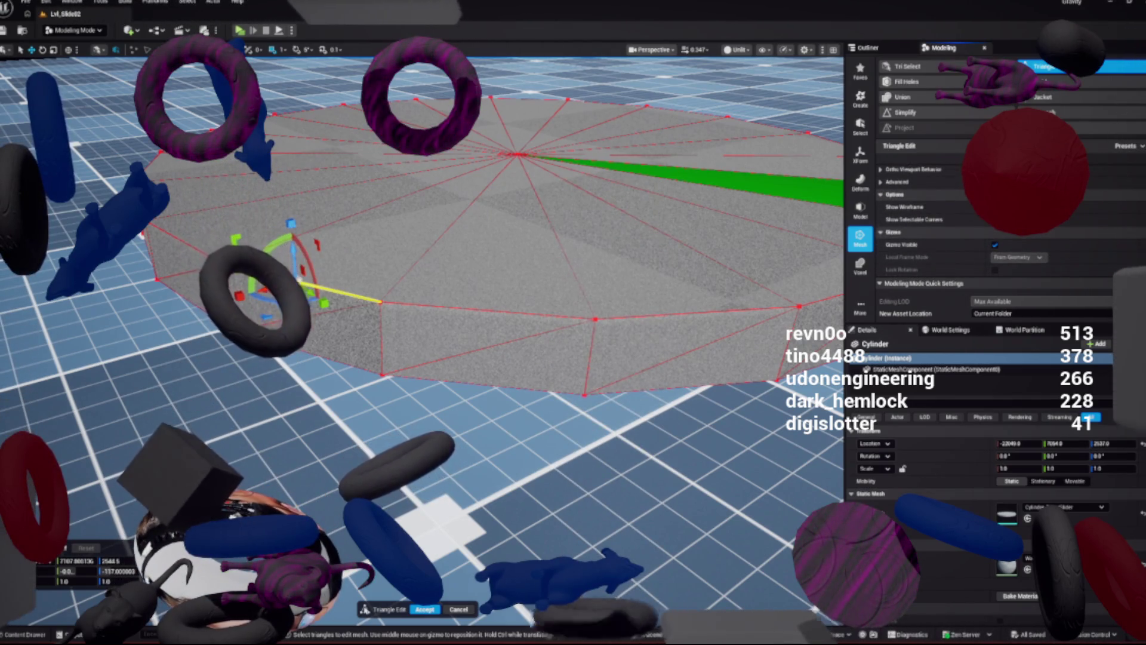
scroll(991, 227, up, 5)
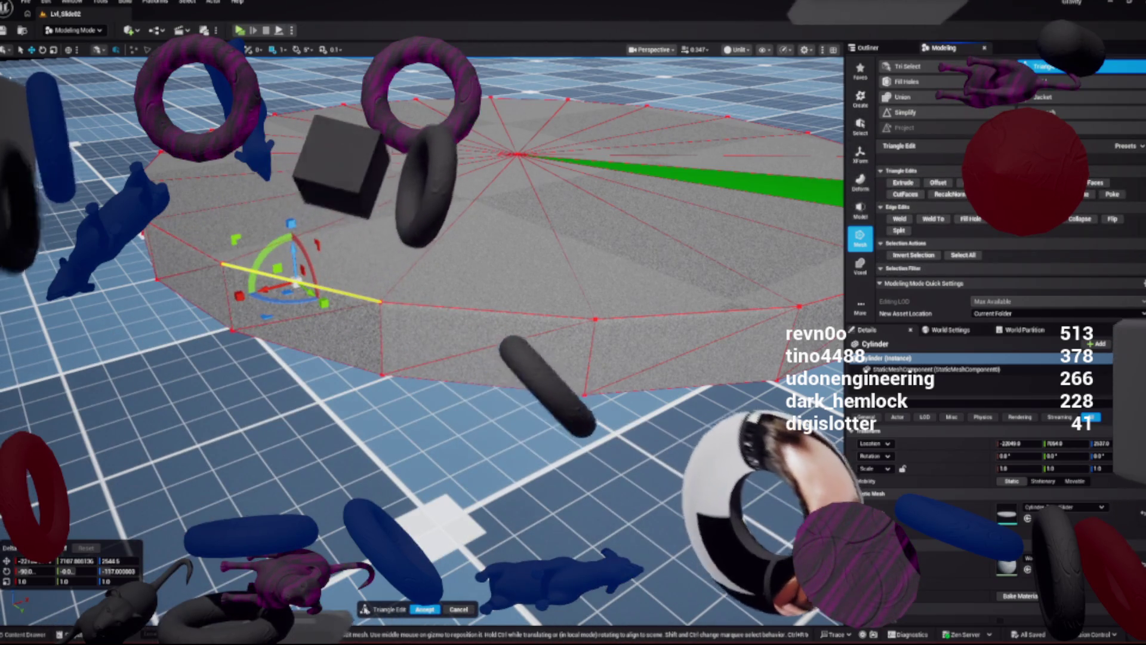
click(860, 306)
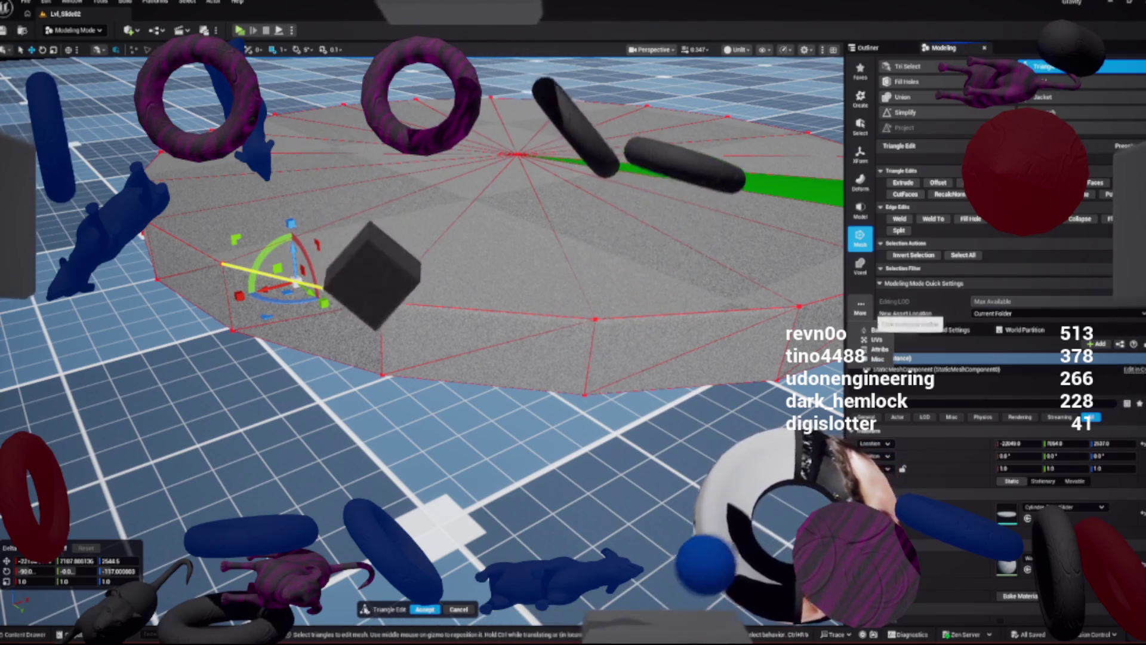
click(876, 349)
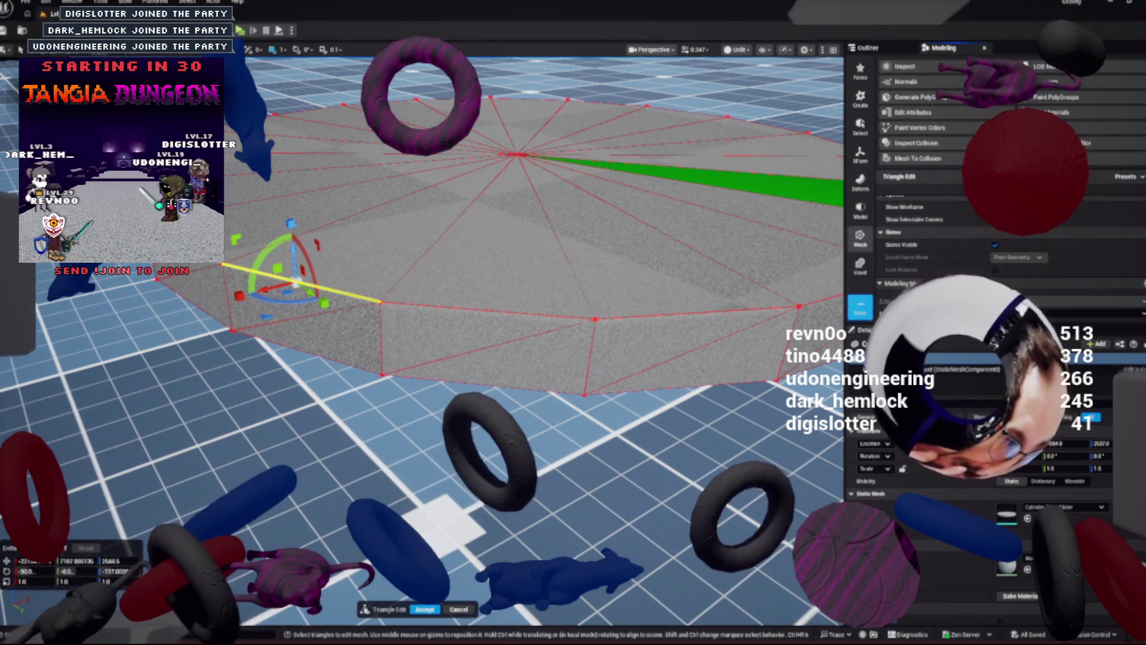
click(859, 238)
click(859, 125)
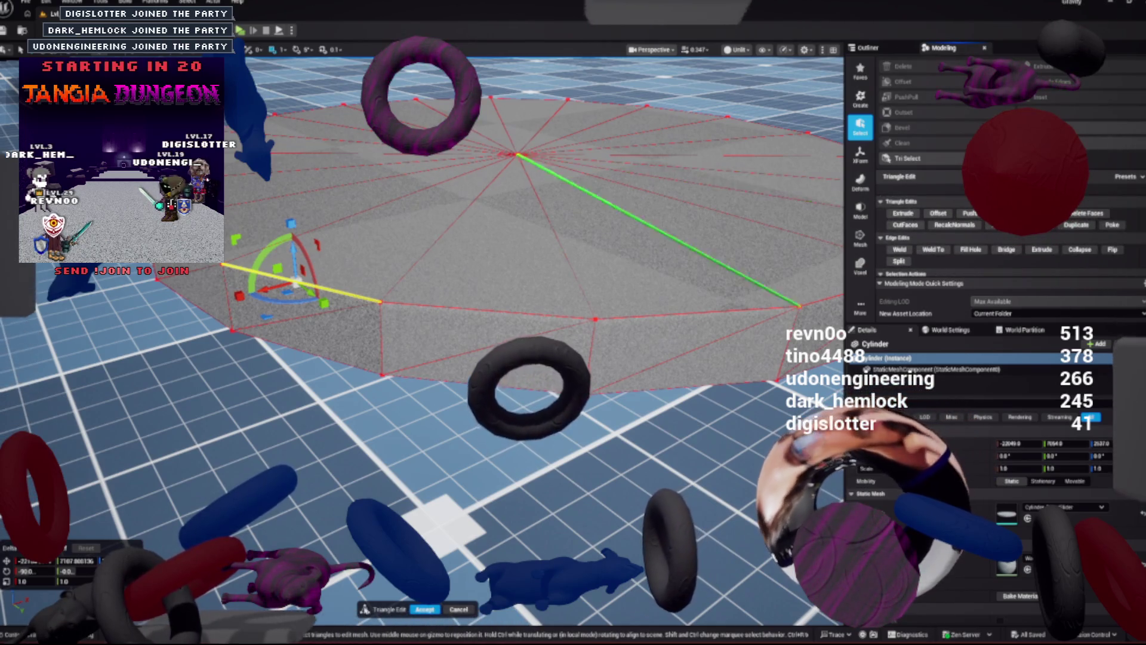
key(Escape)
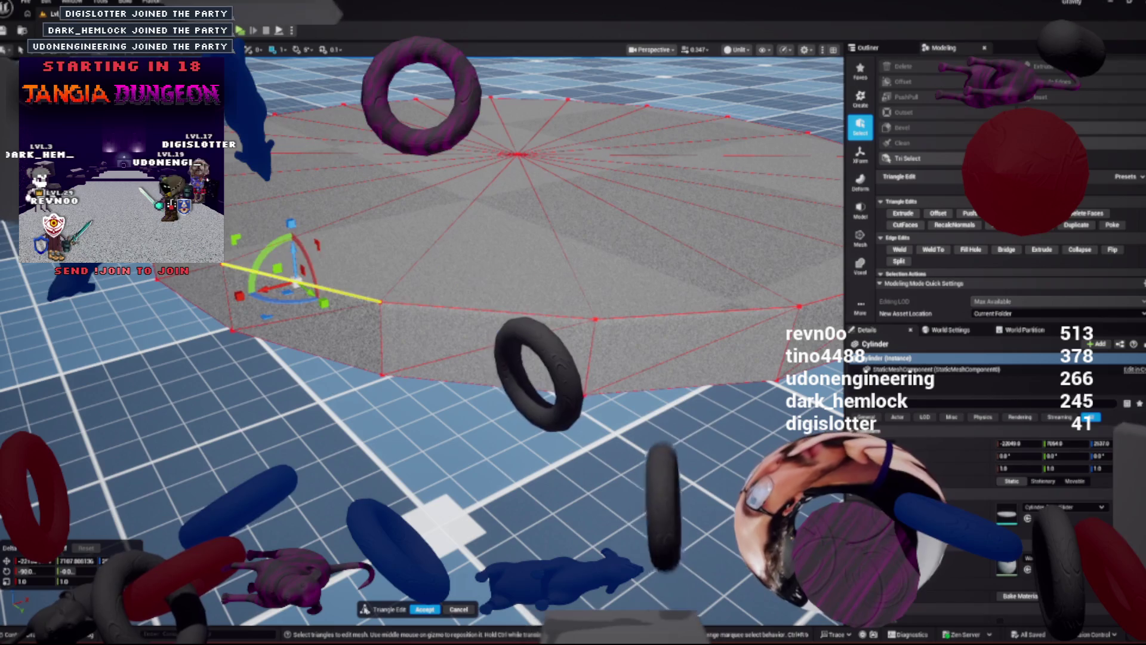
shift+click(300, 283)
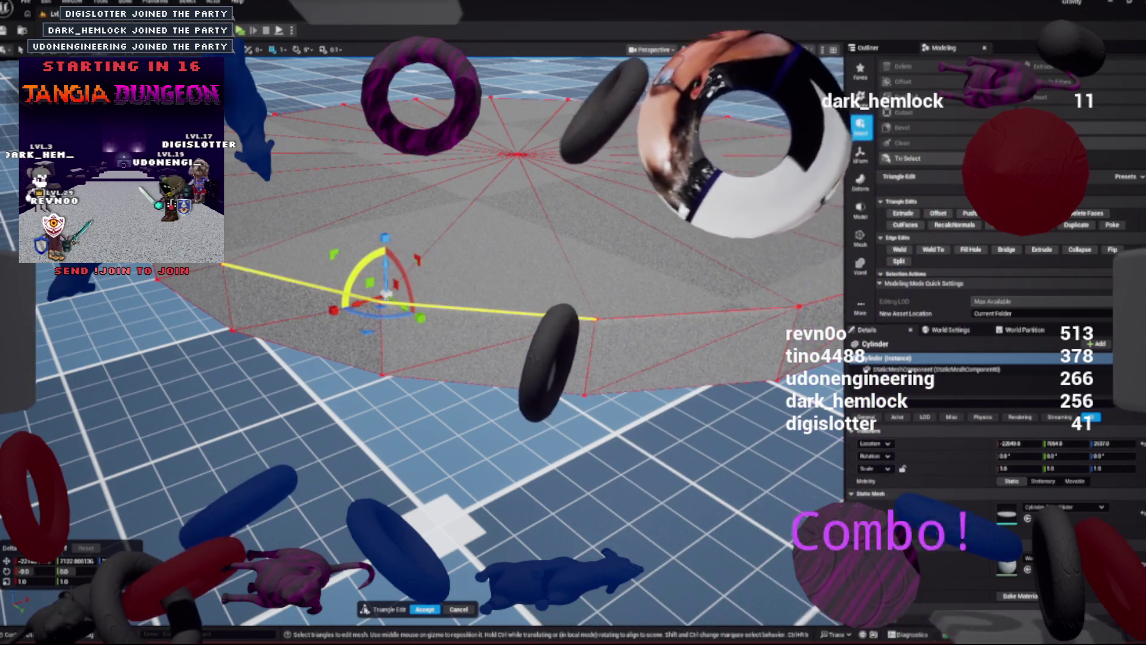
scroll(955, 238, down, 3)
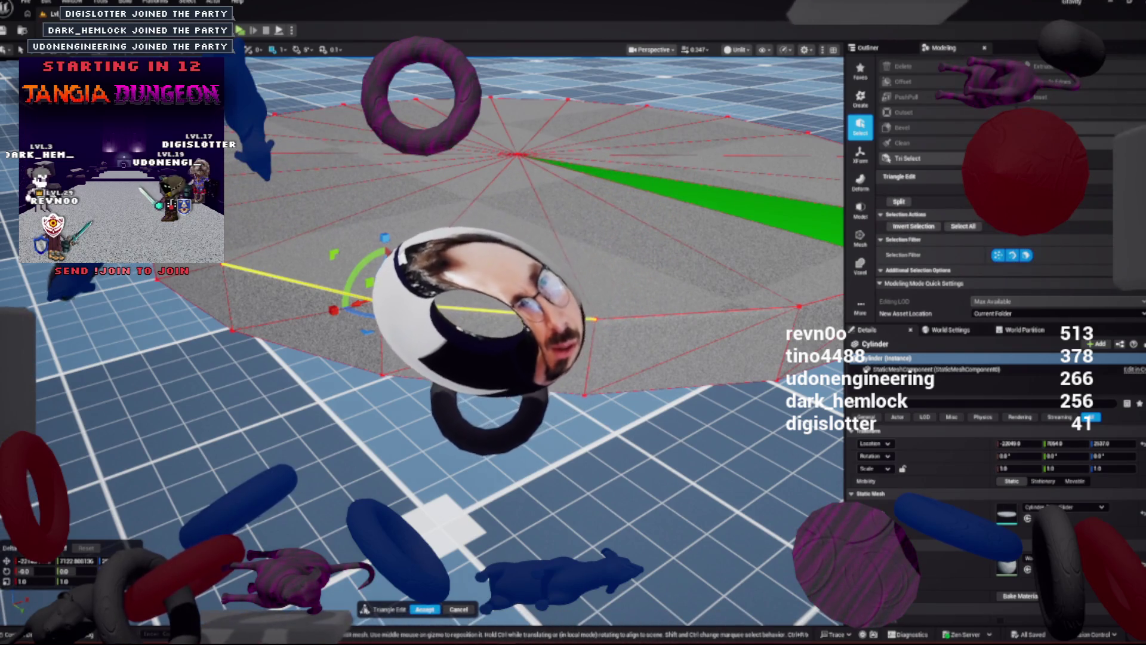
scroll(990, 239, down, 1)
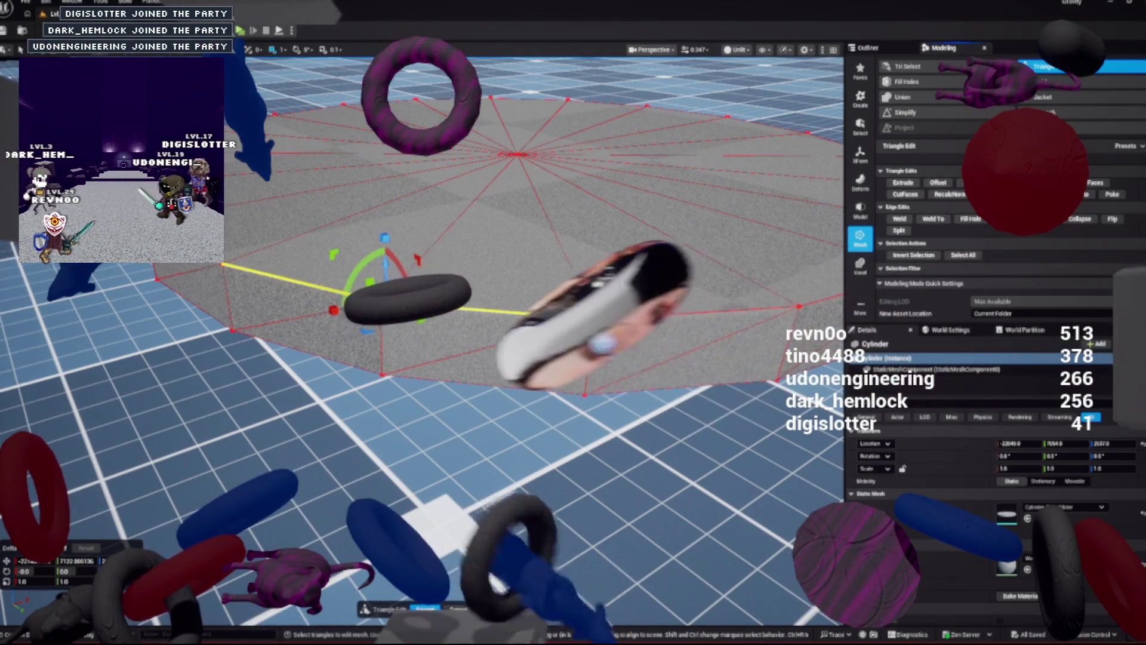
scroll(955, 227, down, 2)
scroll(1009, 227, down, 3)
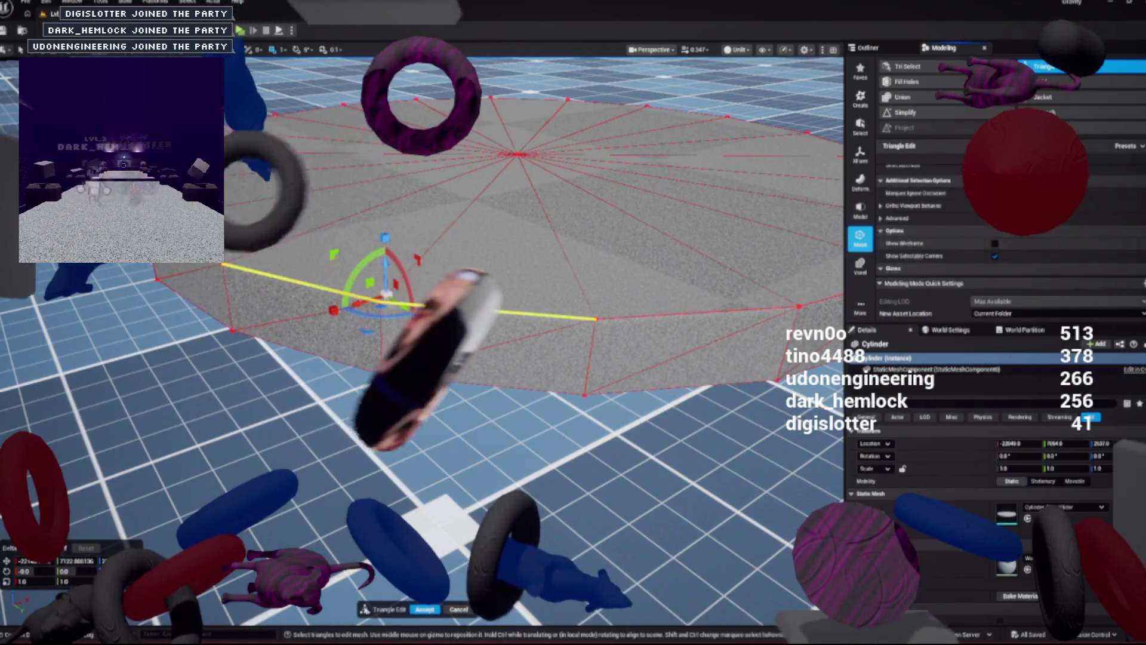
click(897, 217)
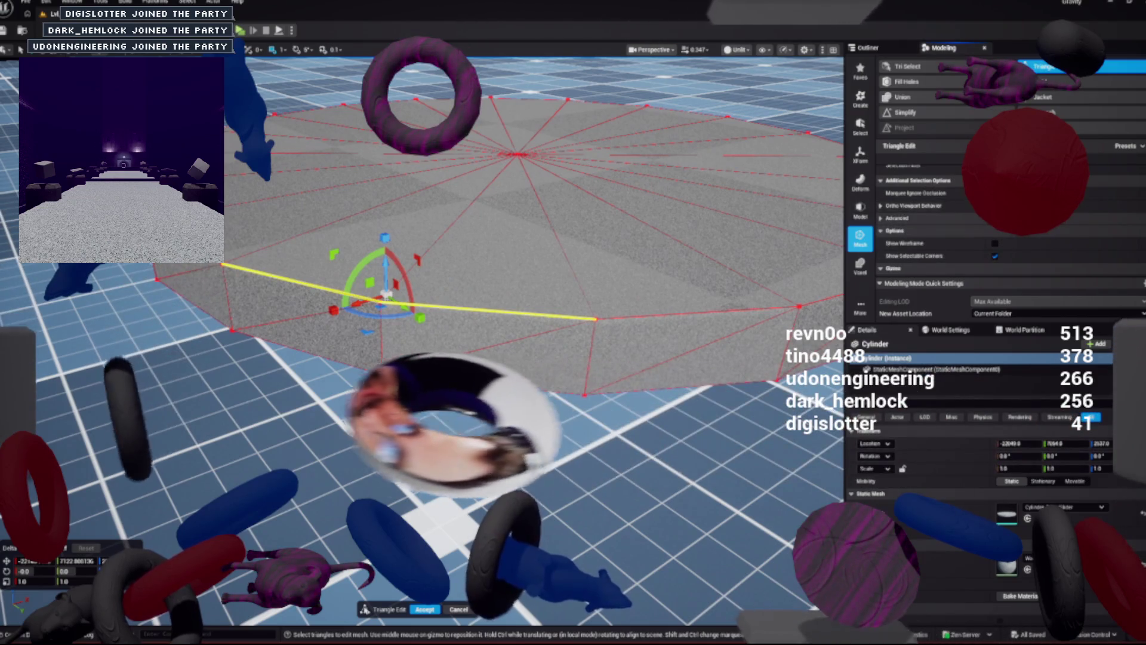
click(897, 217)
scroll(954, 227, down, 2)
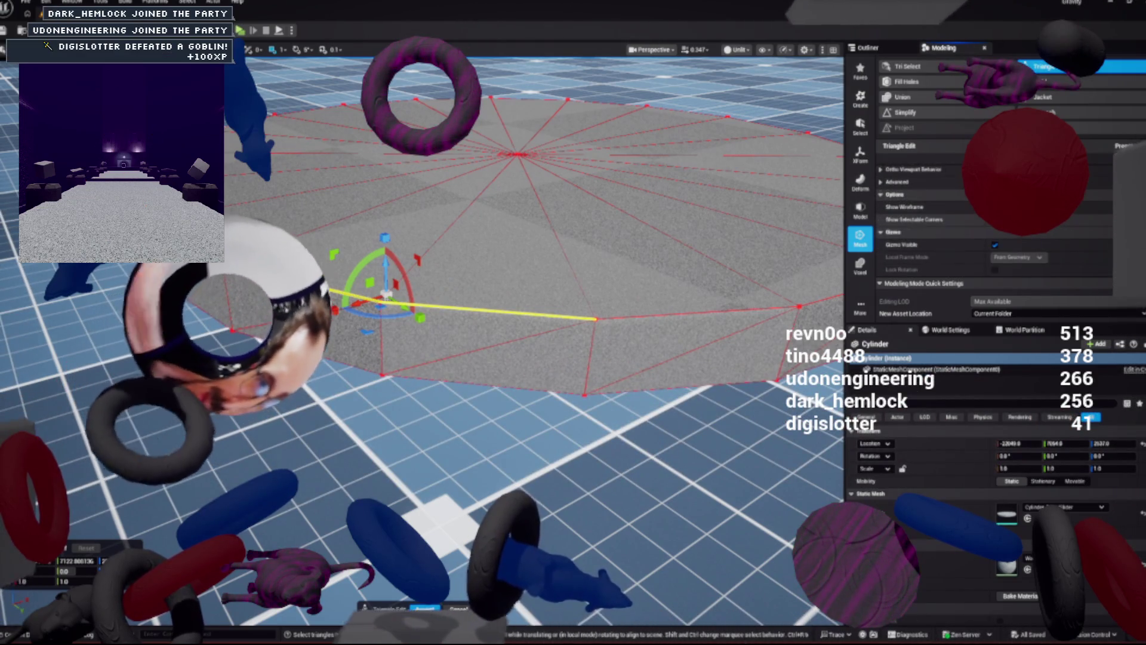
scroll(955, 227, up, 4)
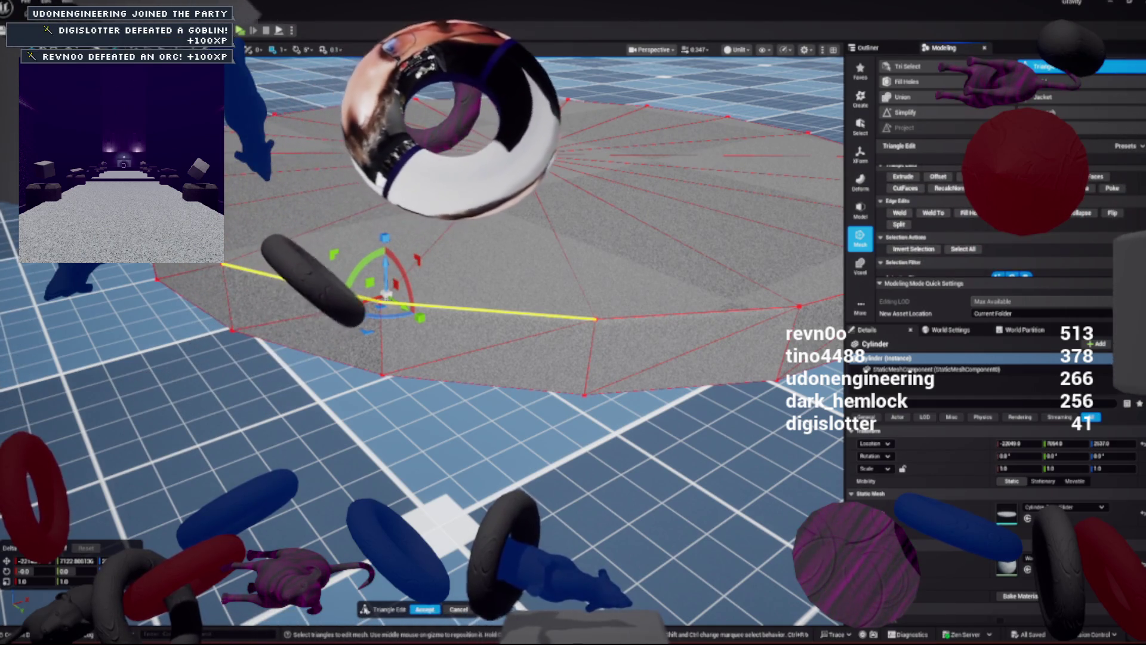
scroll(955, 221, up, 2)
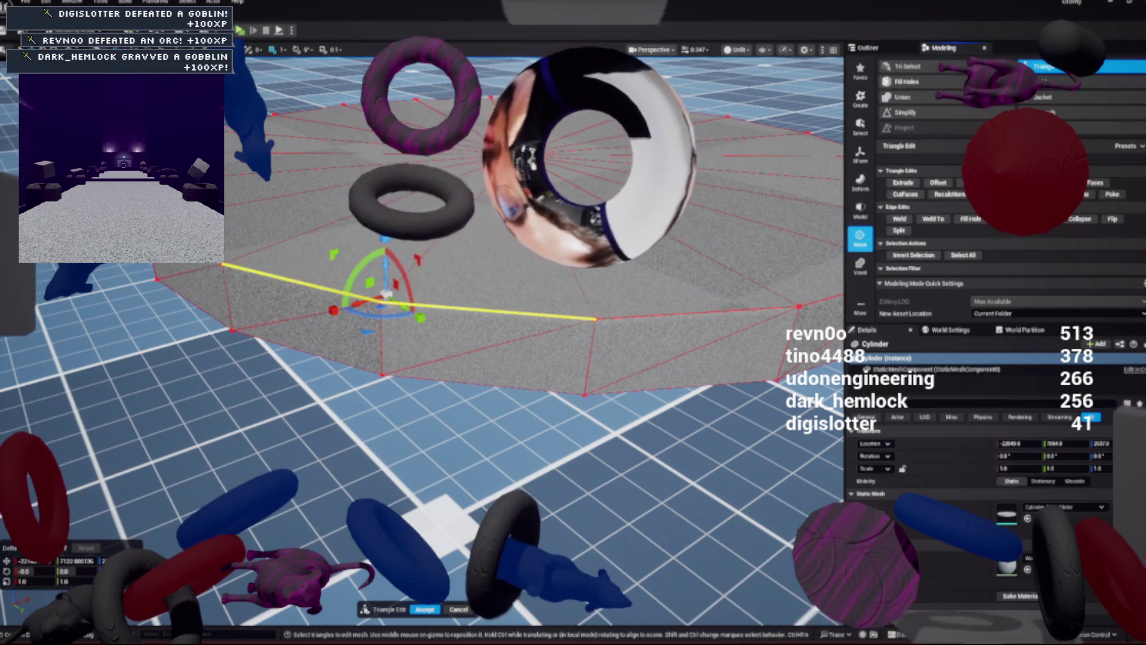
click(301, 282)
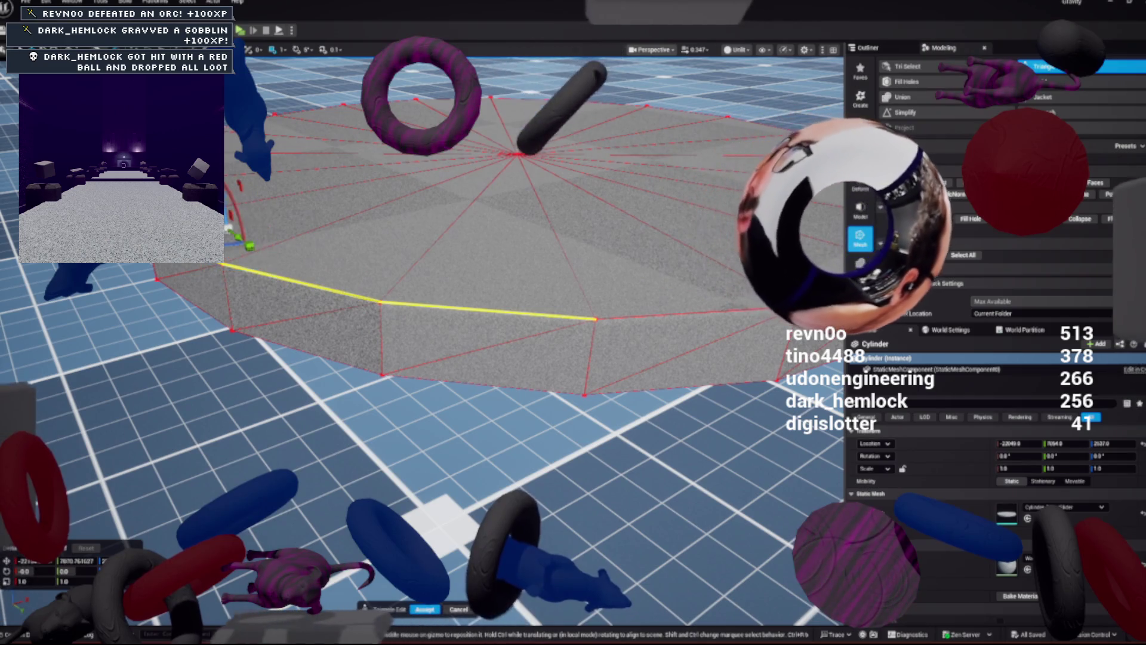
Add the remaining top rim edges, including the right side, and show advanced selection options
shift+click(316, 108)
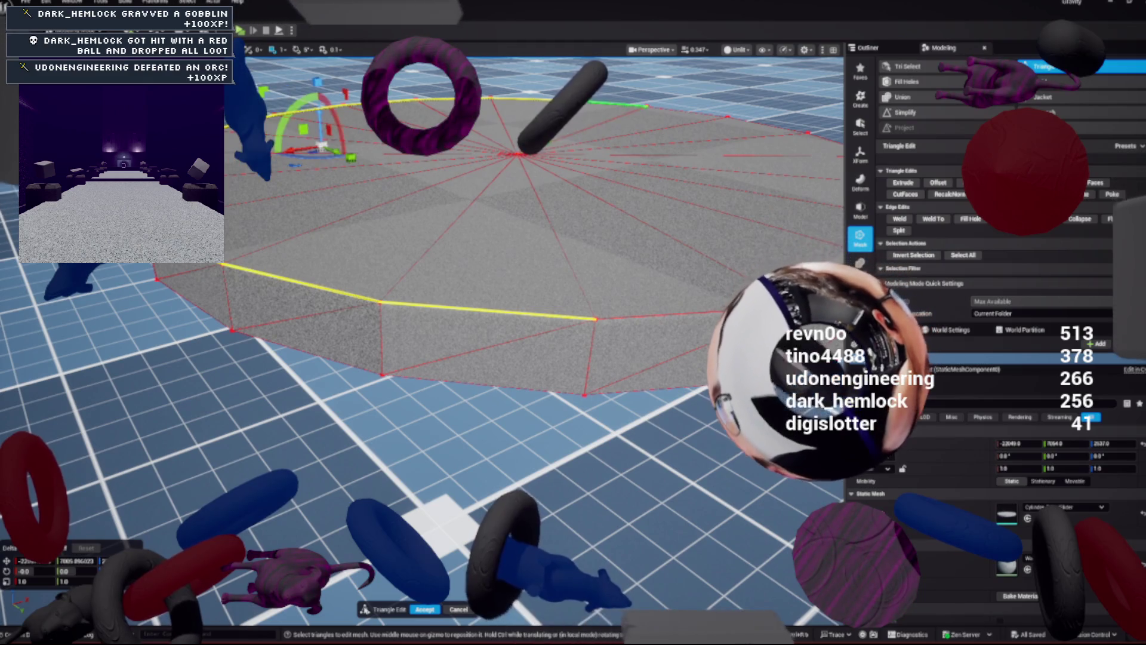
shift+click(567, 102)
scroll(436, 239, down, 5)
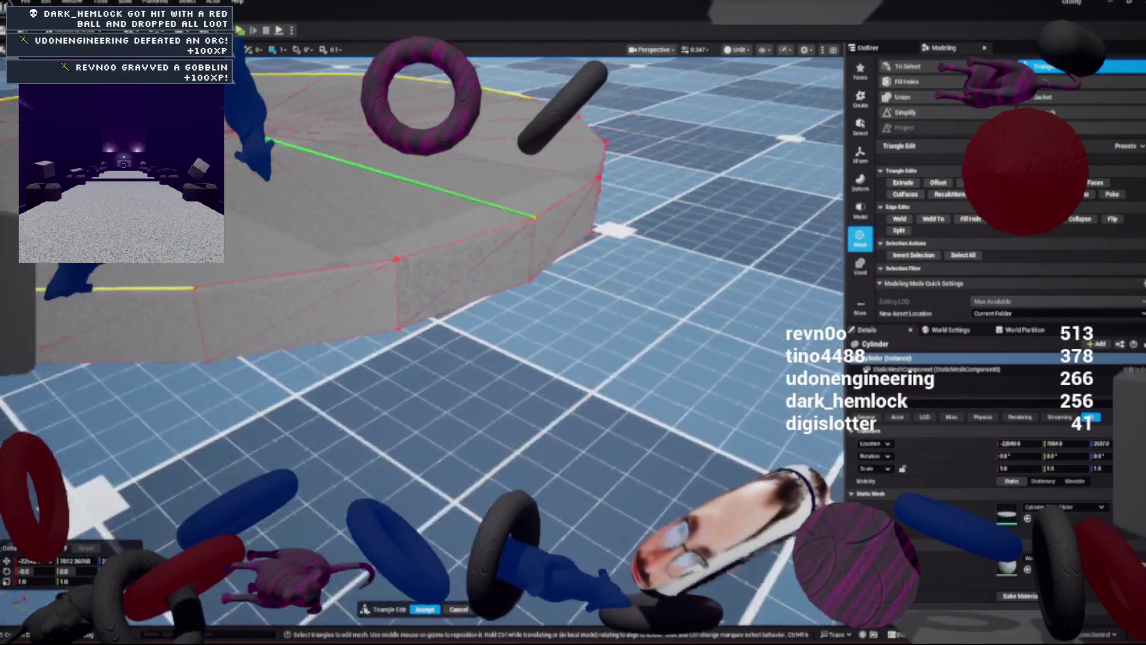
scroll(442, 287, up, 3)
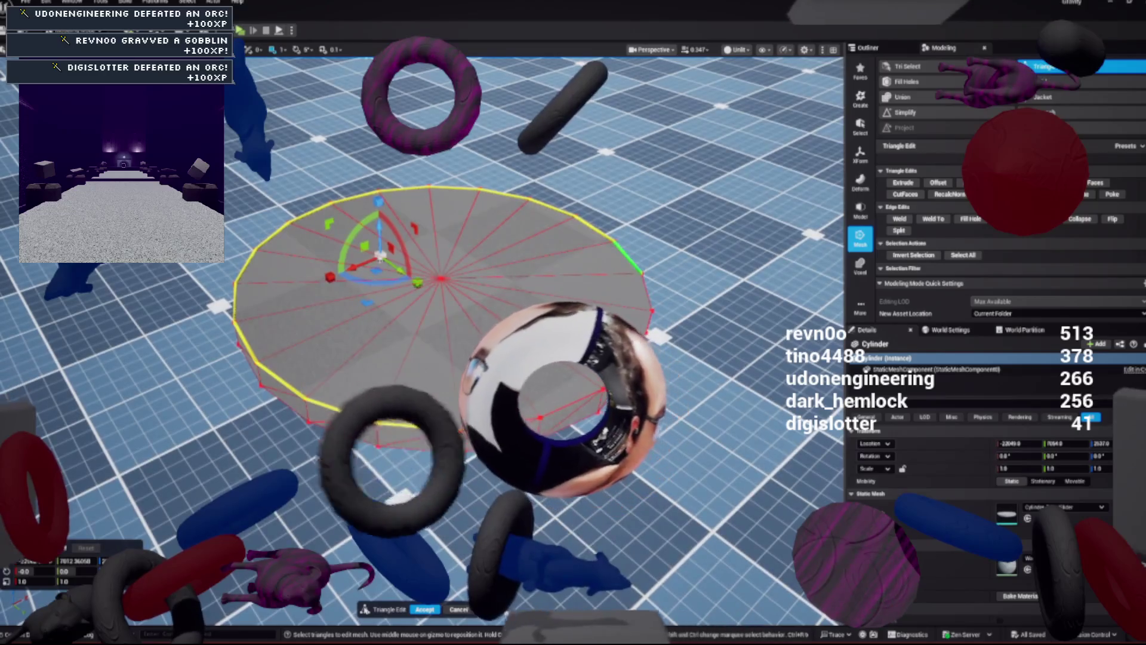
shift+click(646, 329)
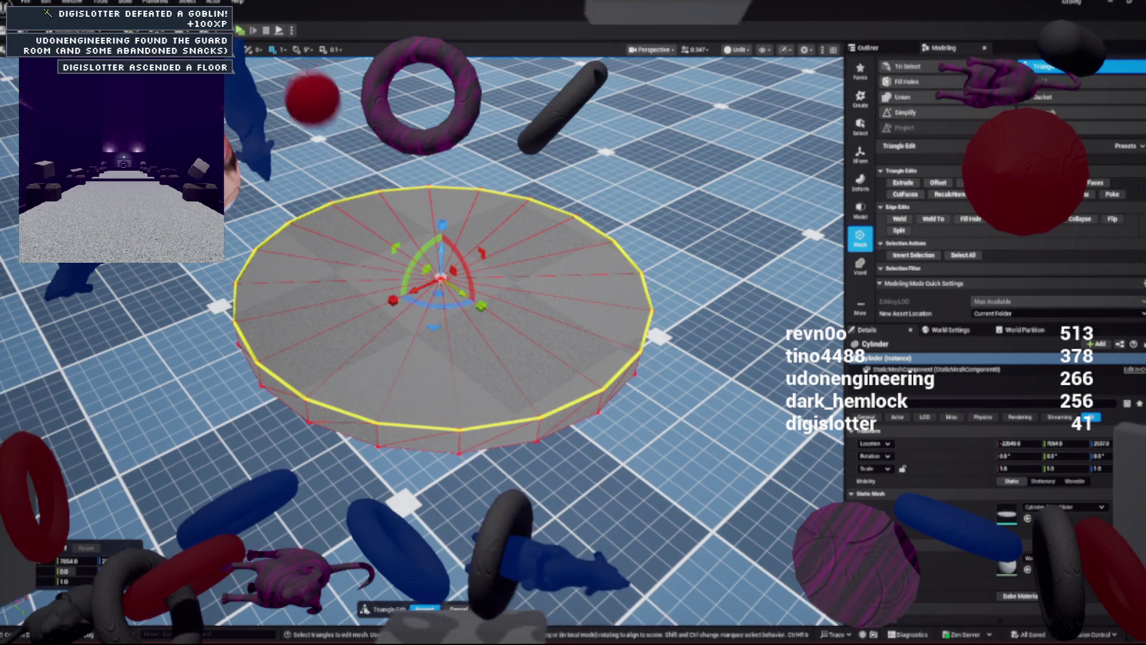
scroll(990, 227, down, 1)
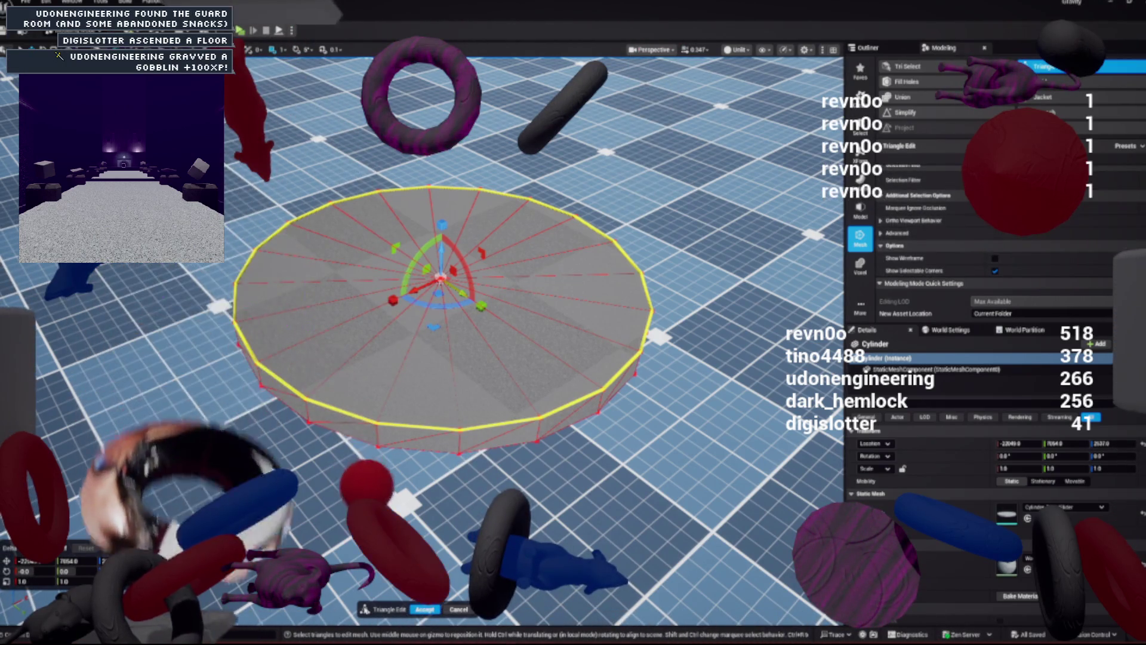
click(896, 233)
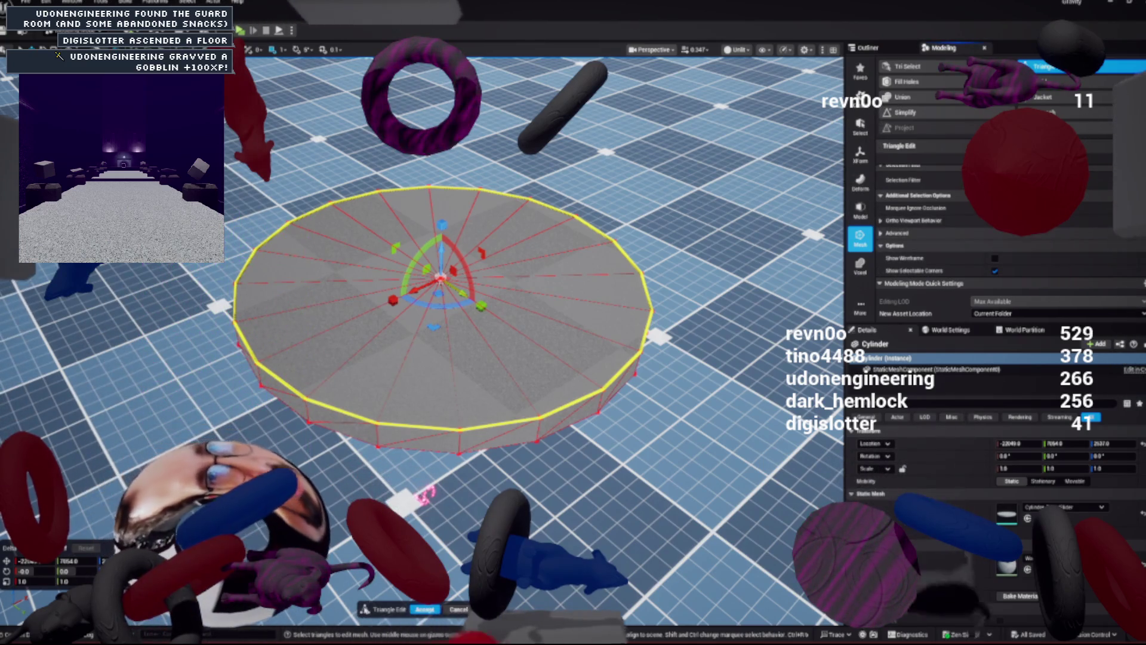
scroll(990, 227, up, 2)
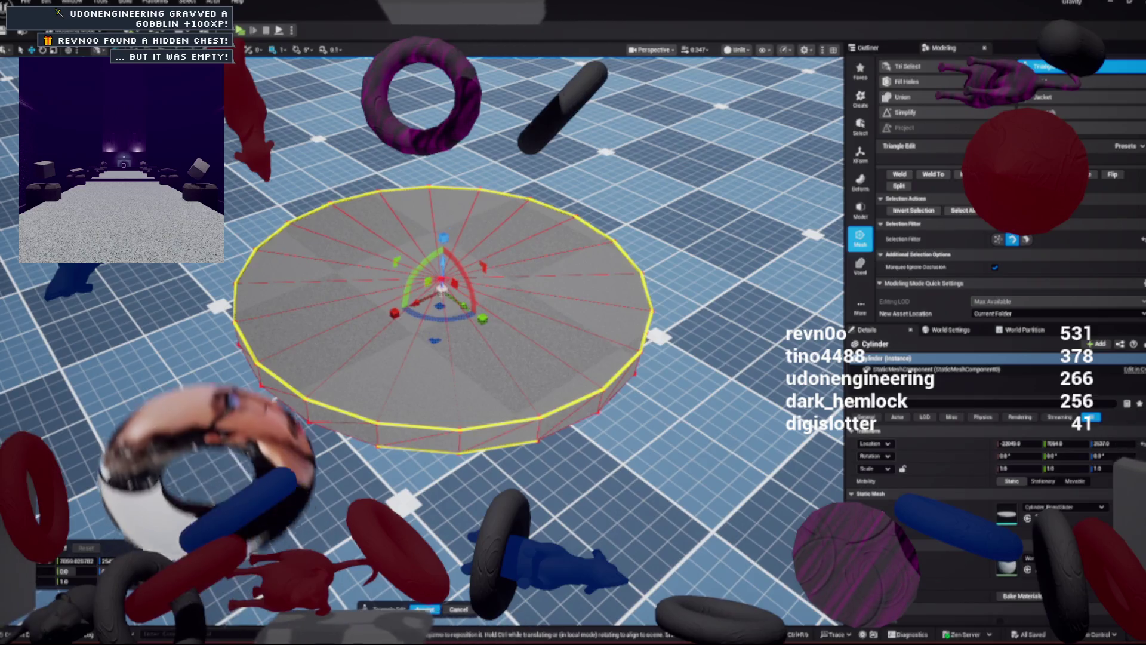
Raise the selected rim edges to make the cylinder platform's walls much taller, then frame it
mouse_move(442, 286)
mouse_down()
mouse_move(426, 302)
mouse_move(230, 320)
mouse_move(436, 269)
mouse_move(736, 226)
mouse_up()
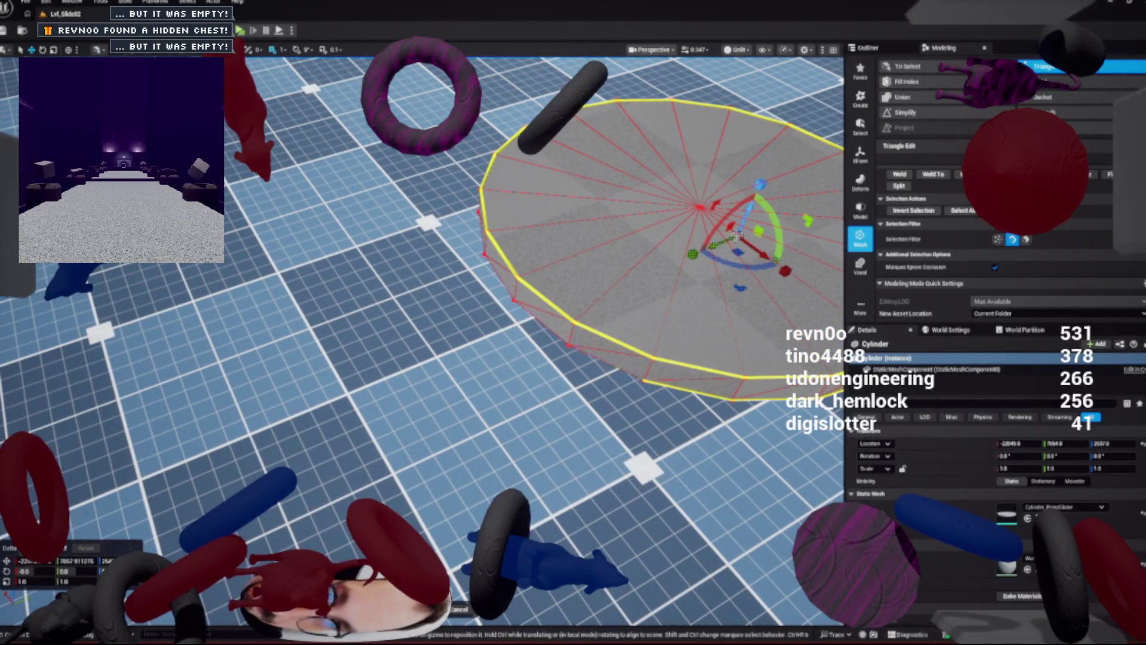
mouse_move(721, 243)
mouse_down()
mouse_move(481, 184)
mouse_move(179, 227)
mouse_move(626, 128)
mouse_move(639, 71)
mouse_move(636, 87)
mouse_move(217, 204)
mouse_move(396, 230)
mouse_move(476, 176)
mouse_move(472, 187)
mouse_move(443, 128)
mouse_move(443, 155)
mouse_up()
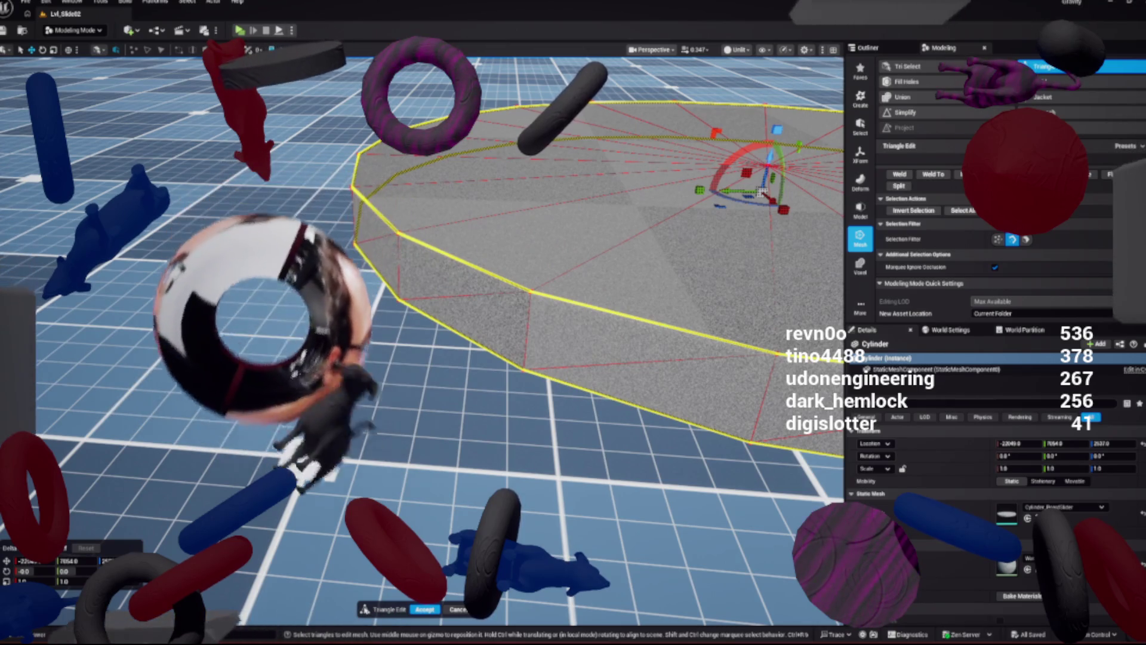
key(f)
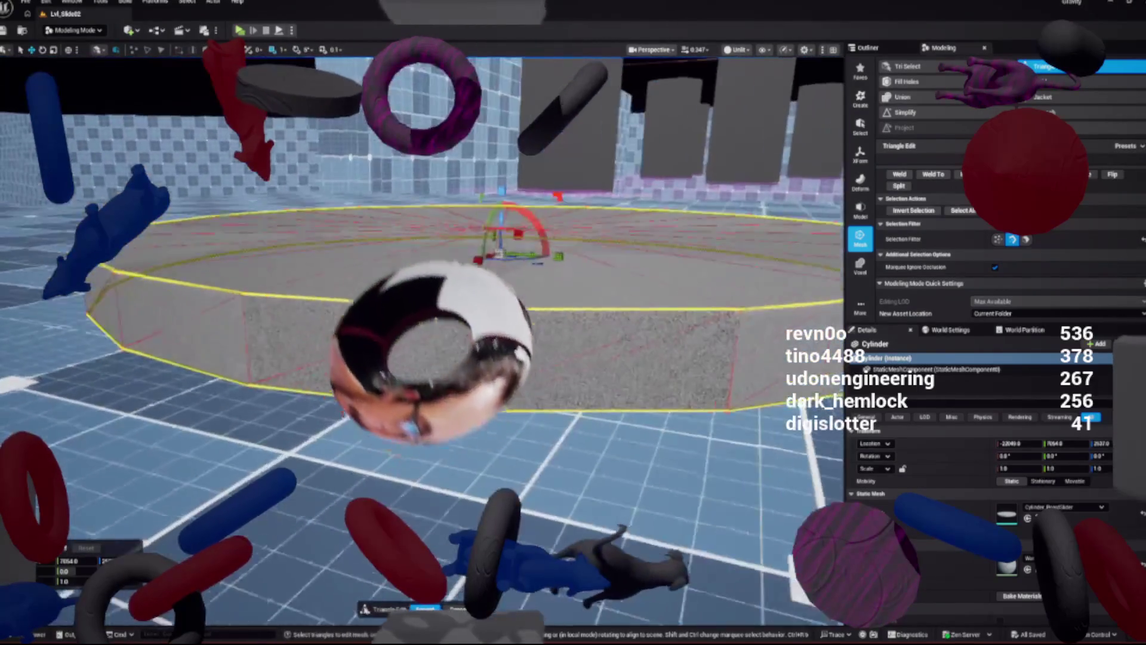
key(f)
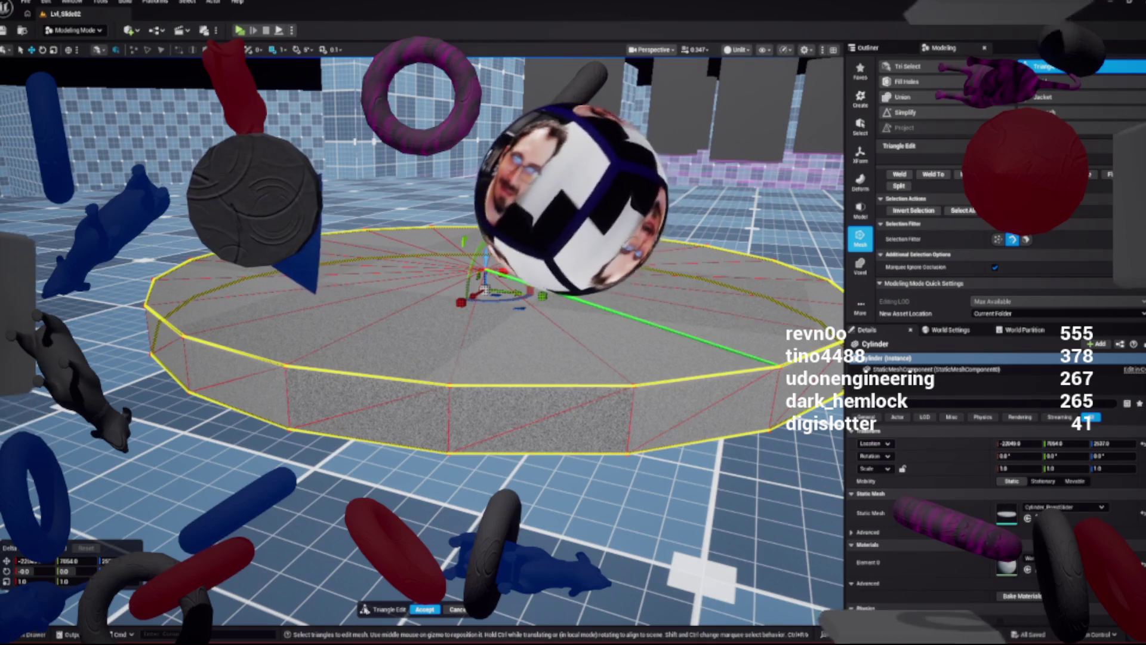
scroll(484, 290, up, 5)
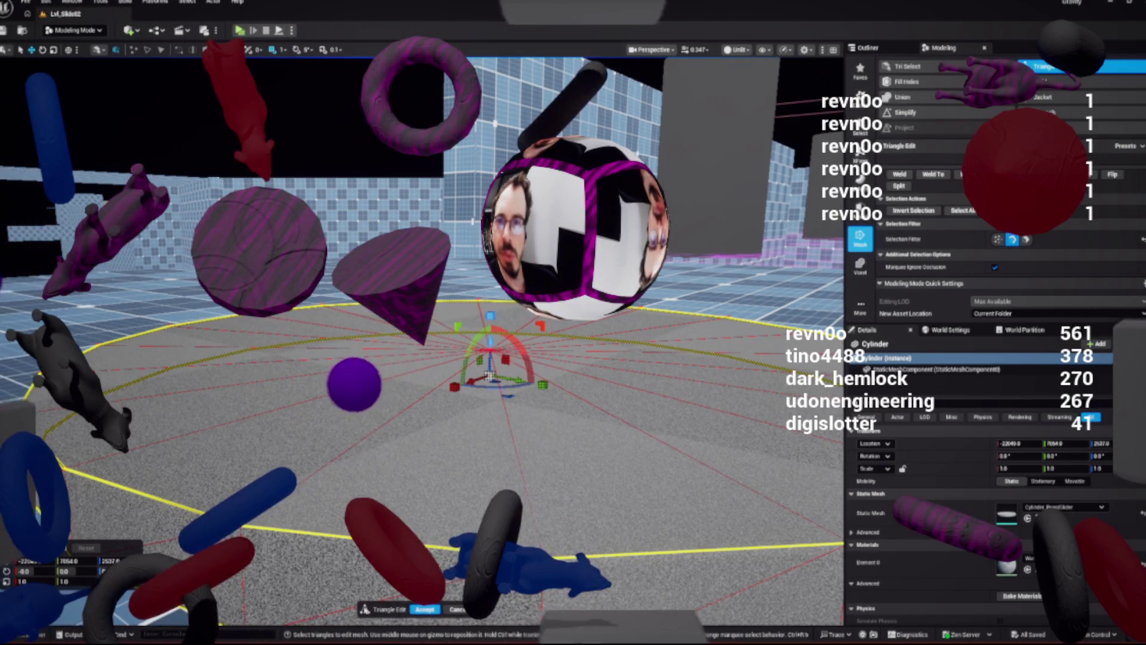
click(860, 211)
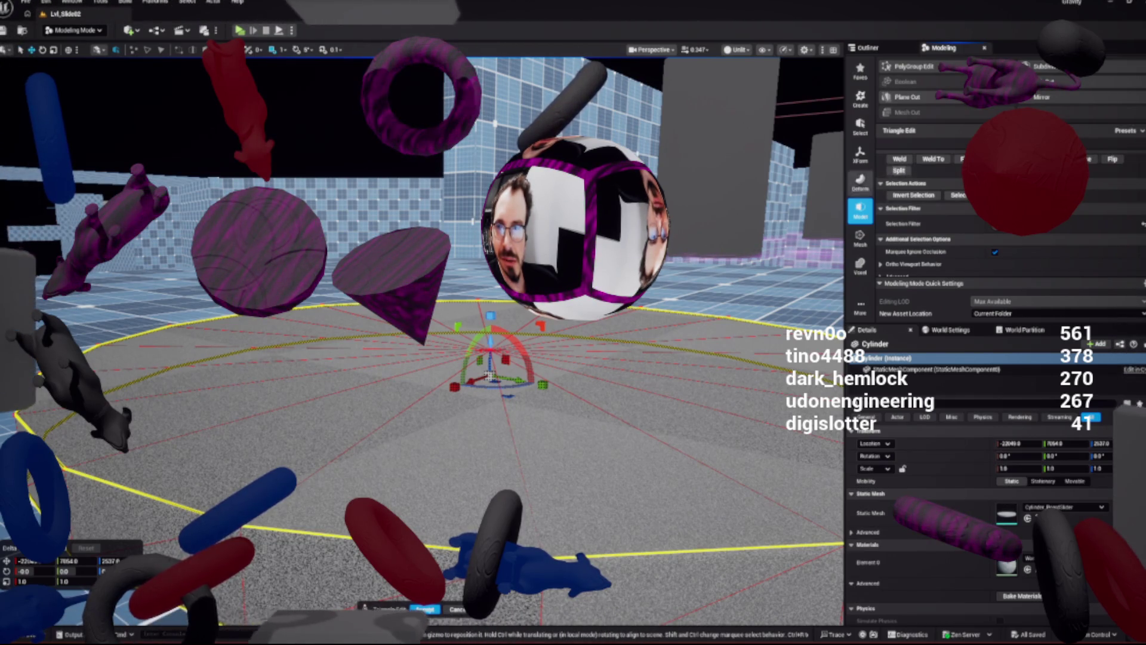
click(860, 238)
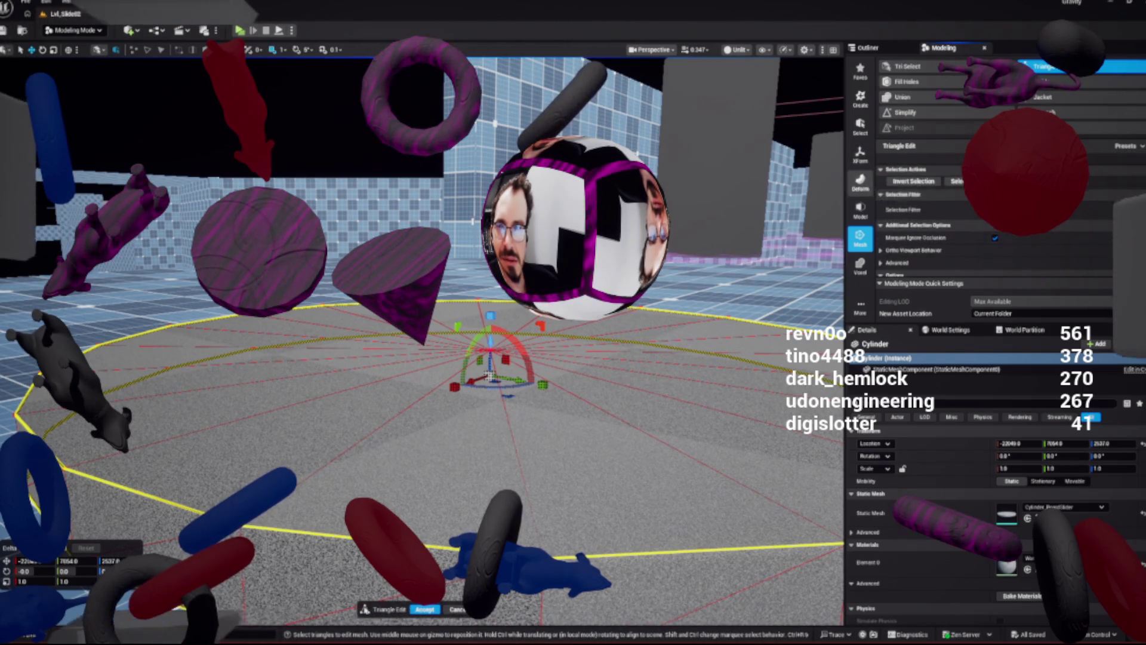
click(860, 181)
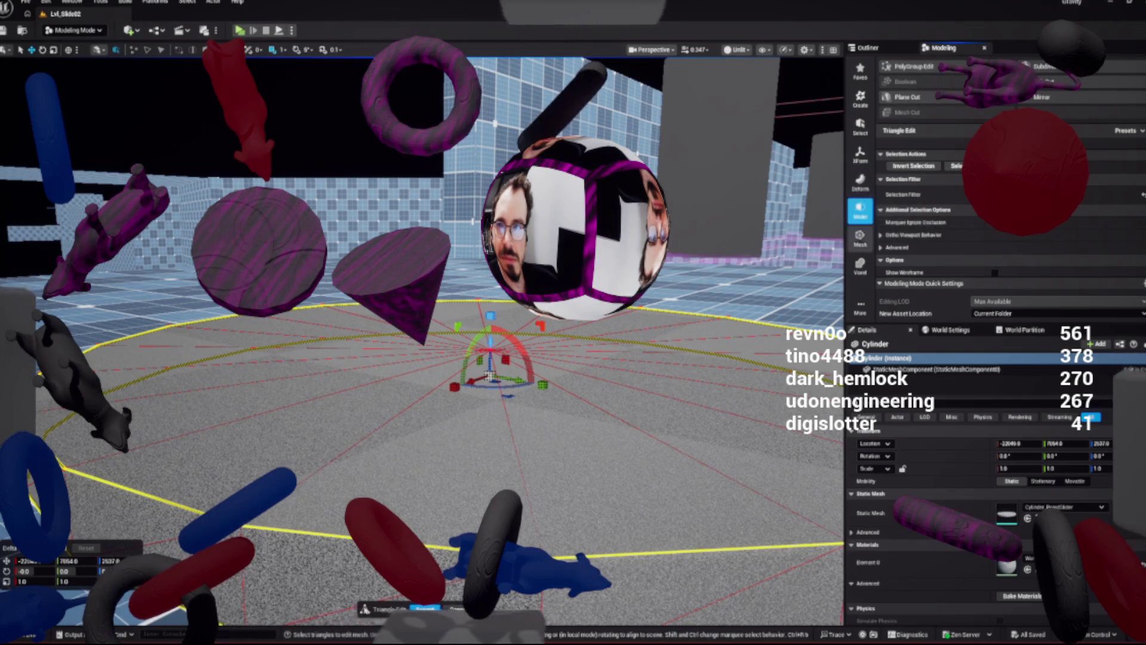
click(860, 238)
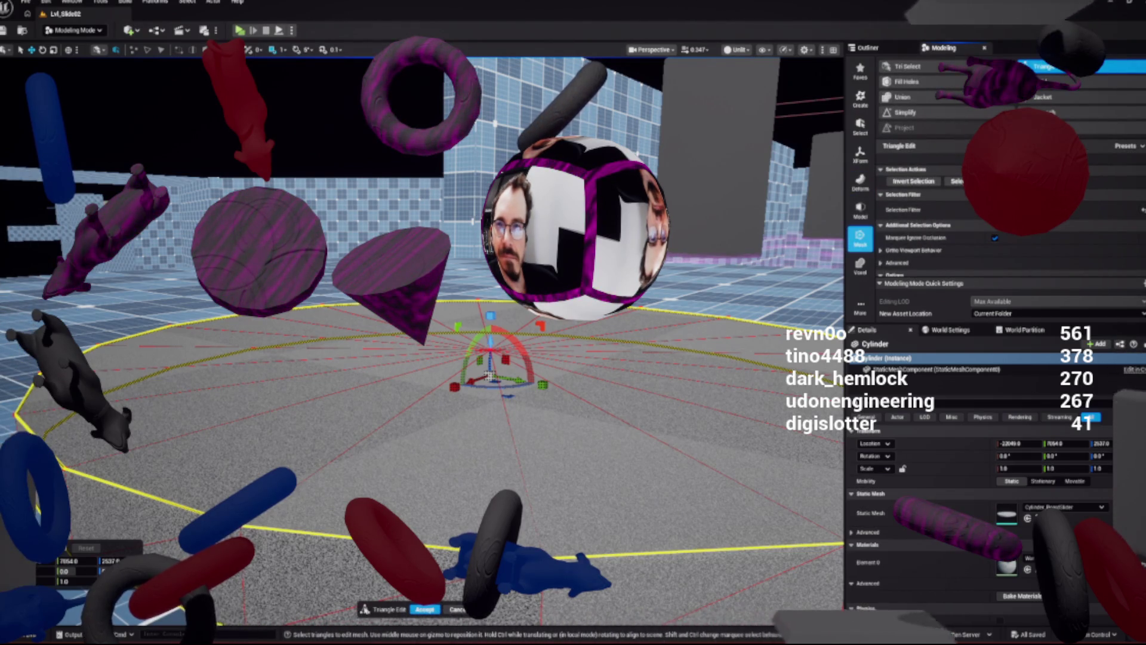
scroll(490, 375, down, 5)
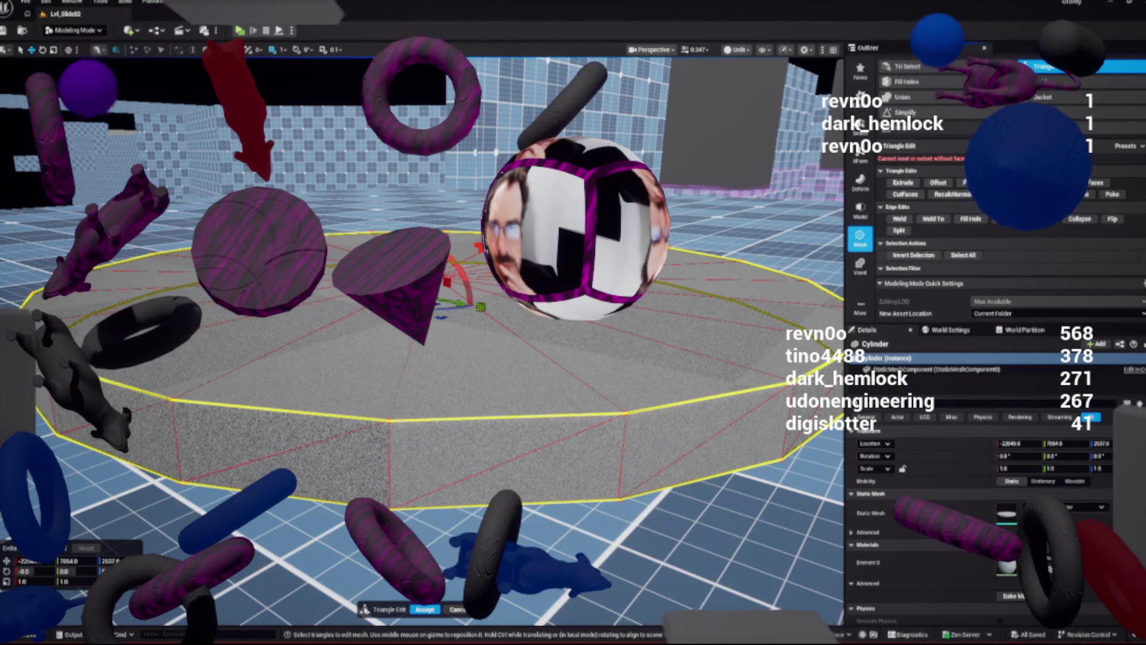
Browse the Triangle Edit deformation tools and try bridging the selected triangles
scroll(967, 221, down, 2)
scroll(966, 221, up, 2)
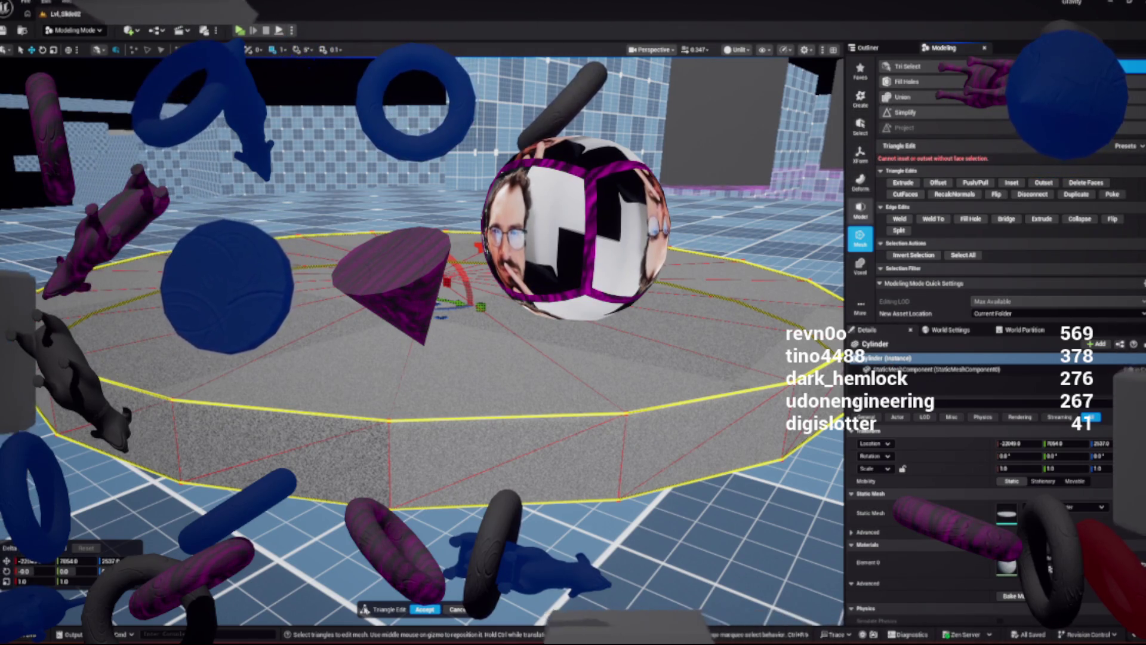
click(860, 180)
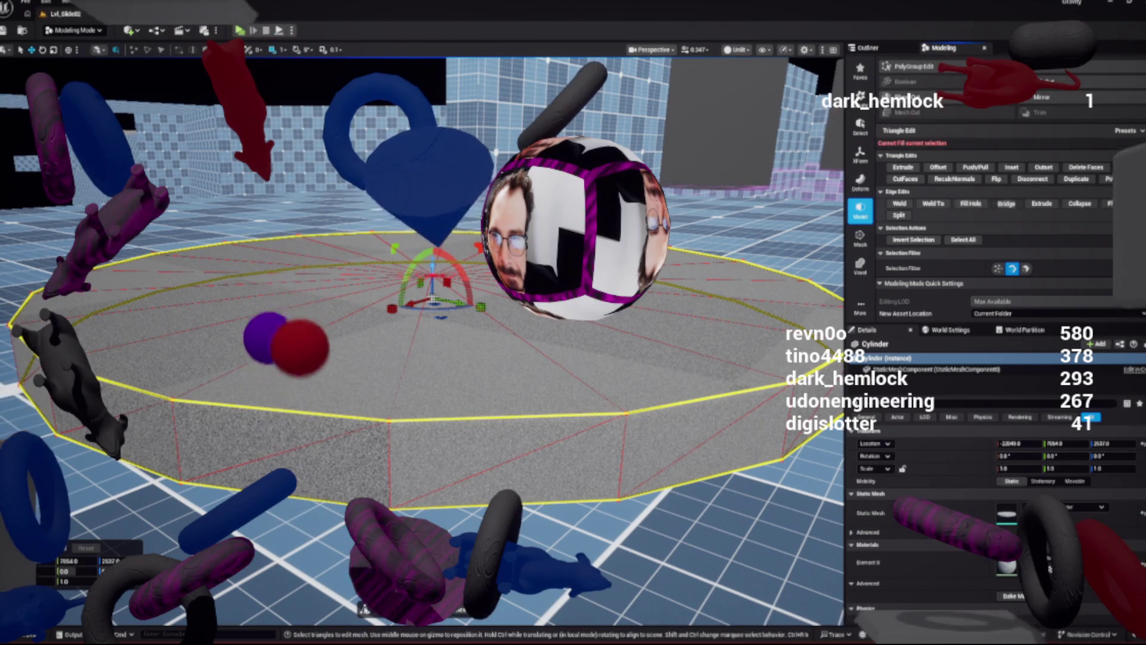
click(1006, 203)
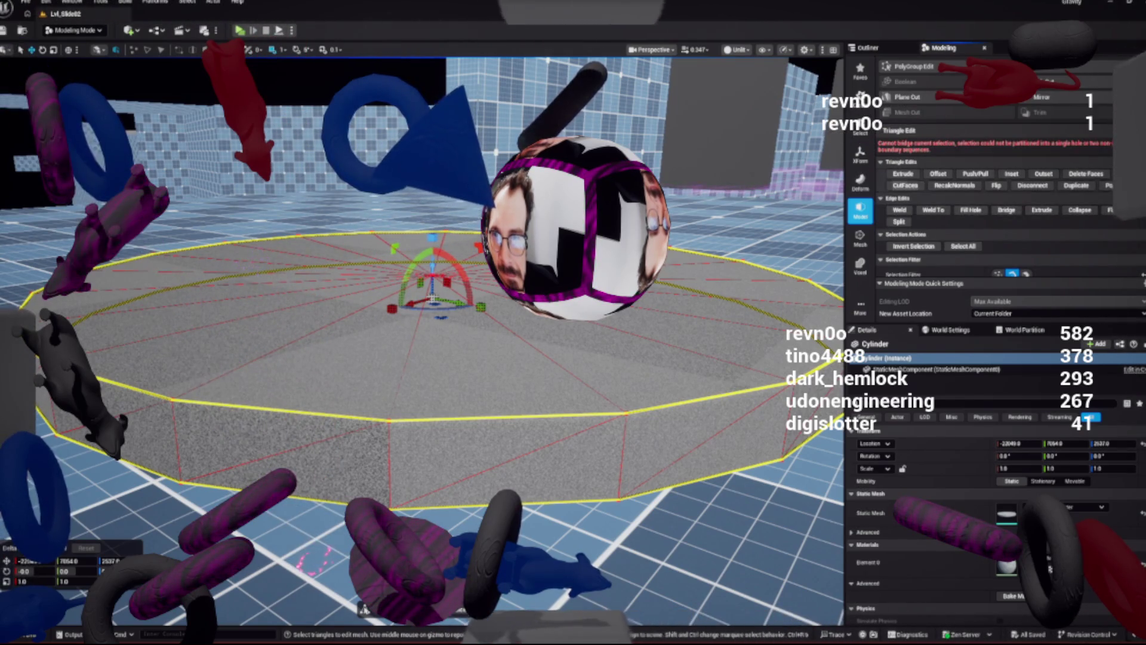
Look through the mesh repair tools, including hole filling, in the Triangle Edit panel
click(860, 237)
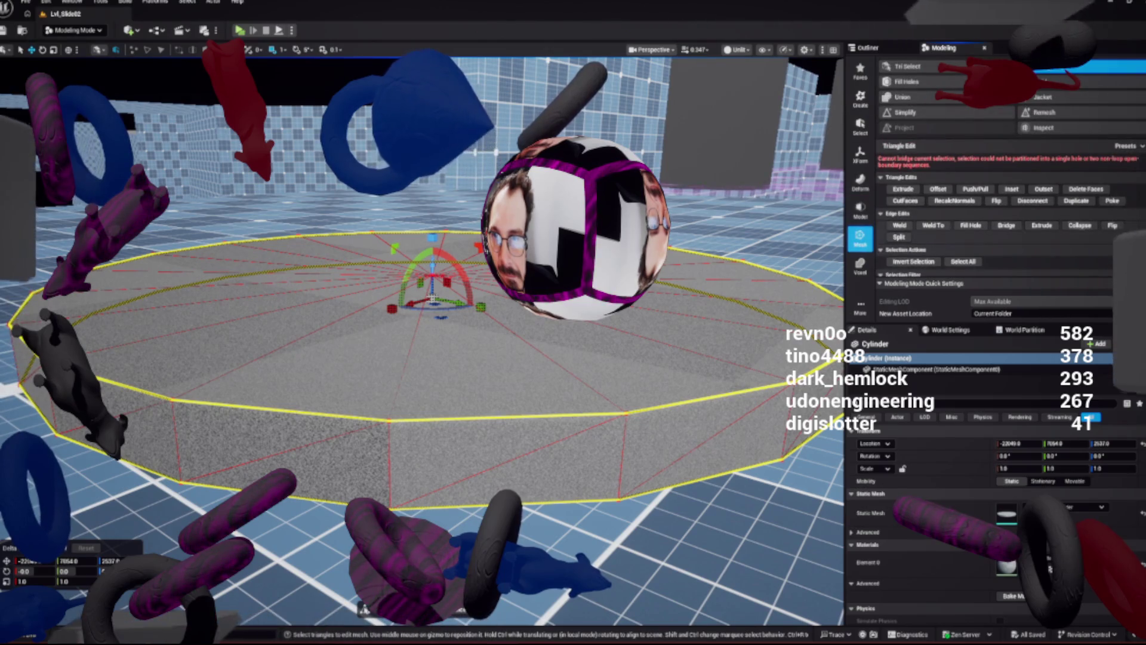
scroll(1009, 227, down, 3)
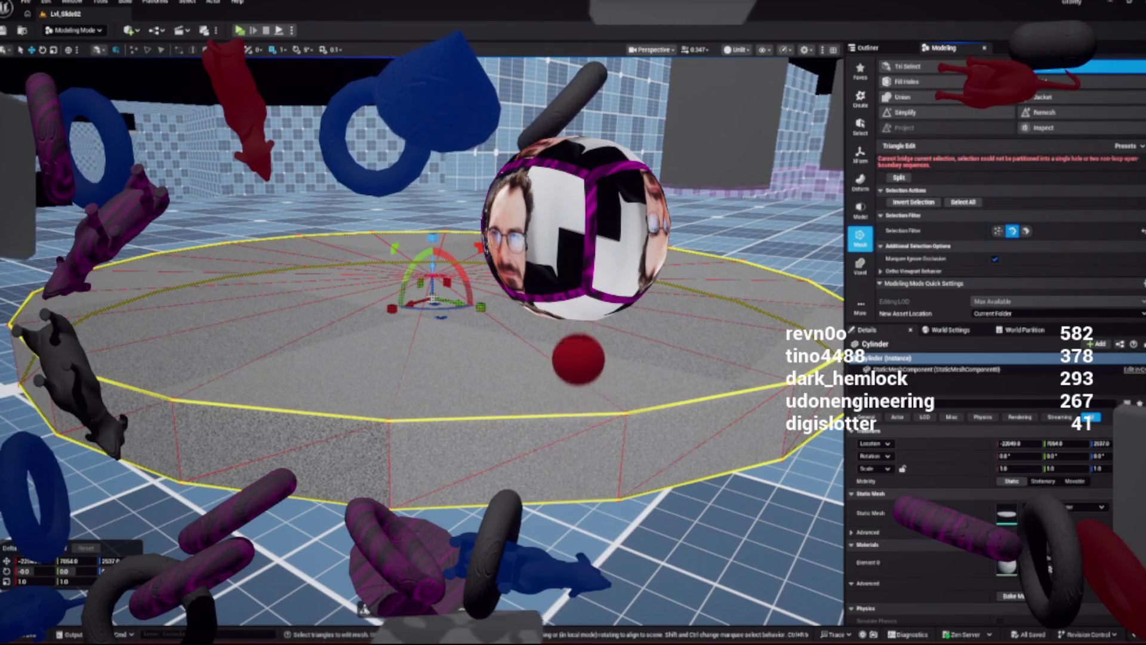
scroll(1009, 239, up, 3)
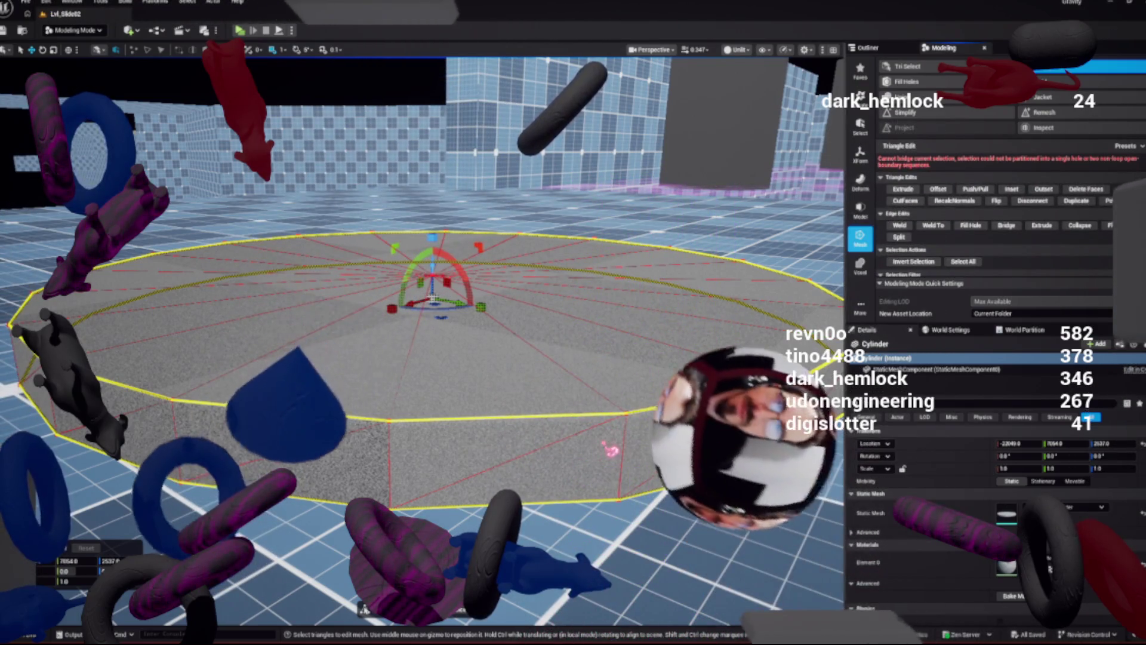
scroll(1009, 227, down, 2)
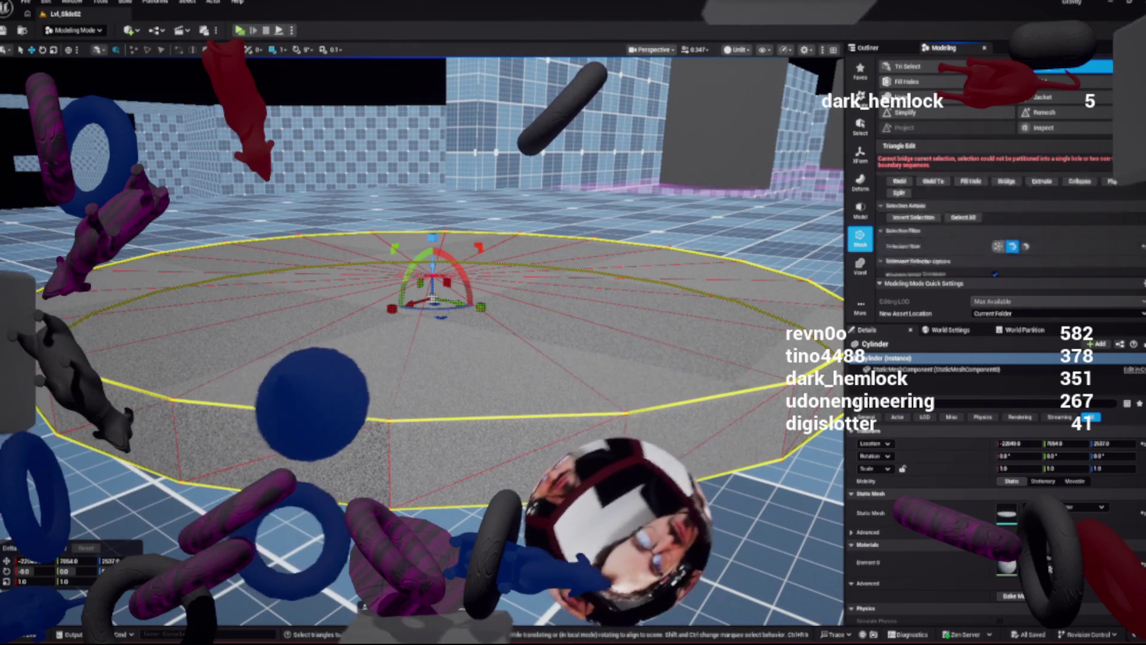
scroll(1009, 239, down, 2)
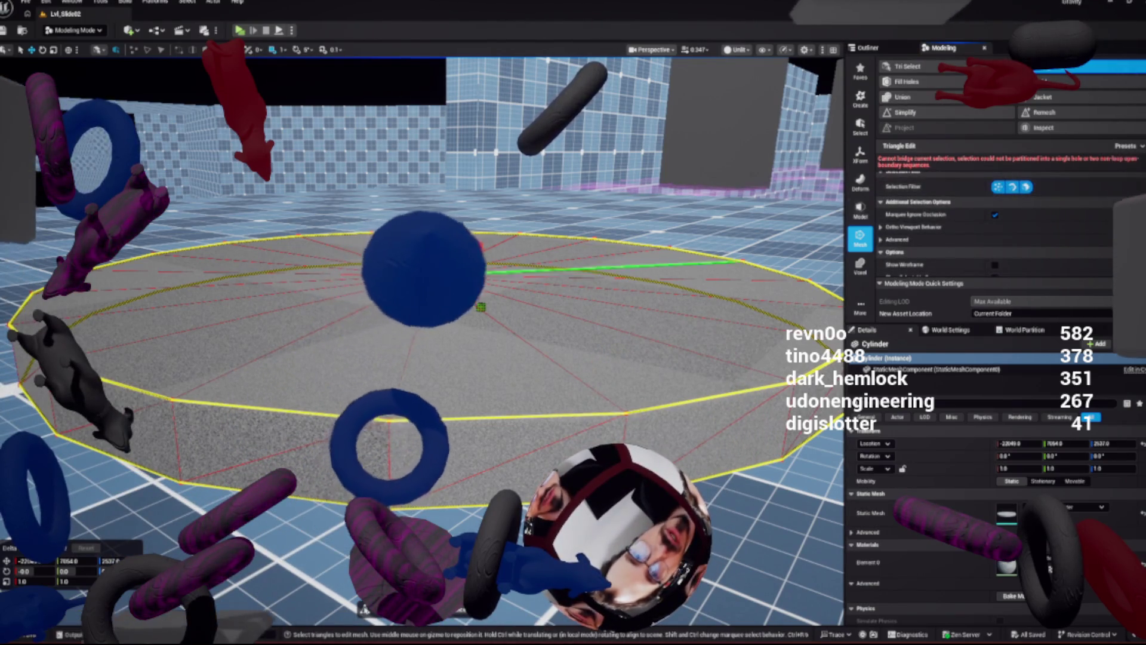
scroll(436, 299, up, 3)
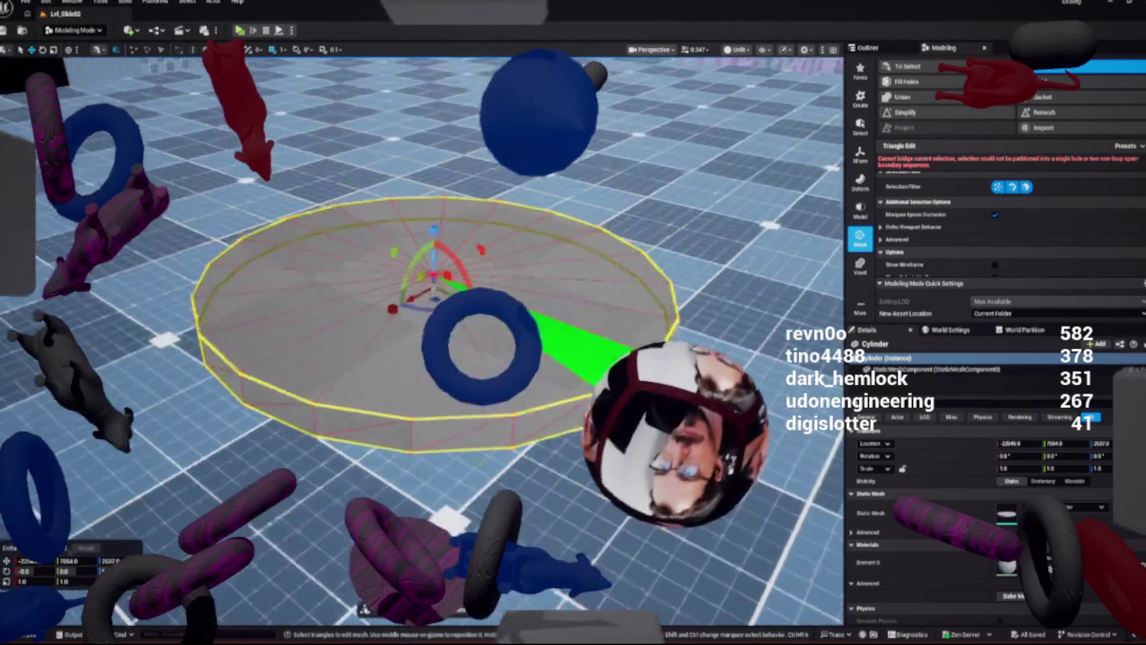
Pick cap triangles by clicking and marquee-selecting the centre and wedge areas
click(421, 418)
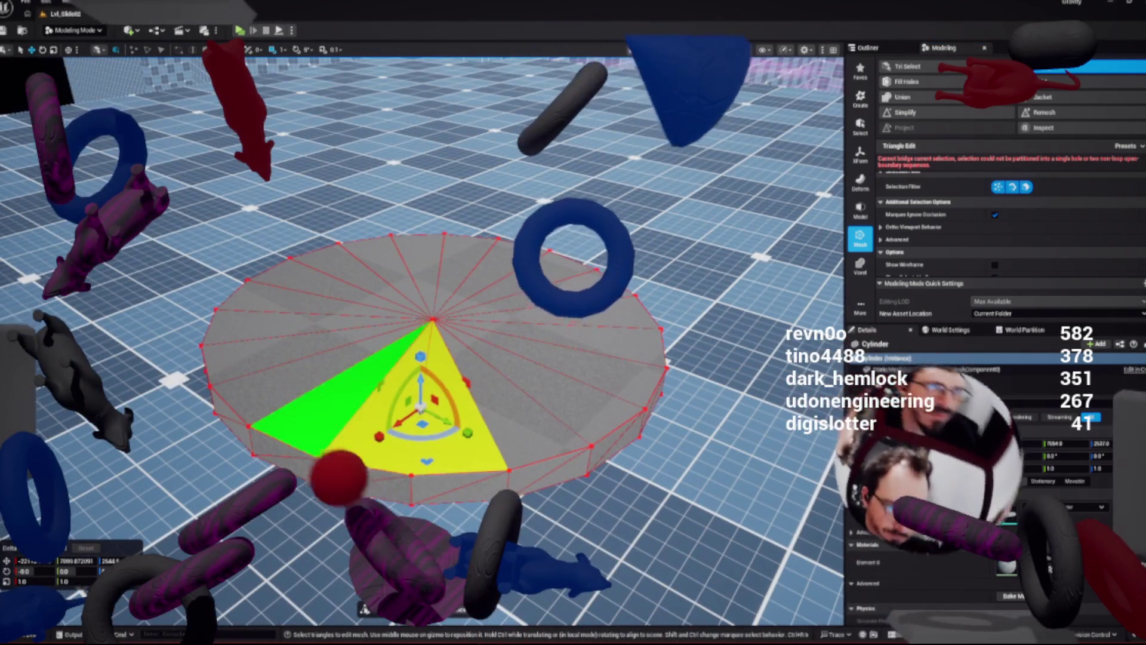
shift+click(334, 394)
shift+click(572, 358)
drag(382, 299, 454, 330)
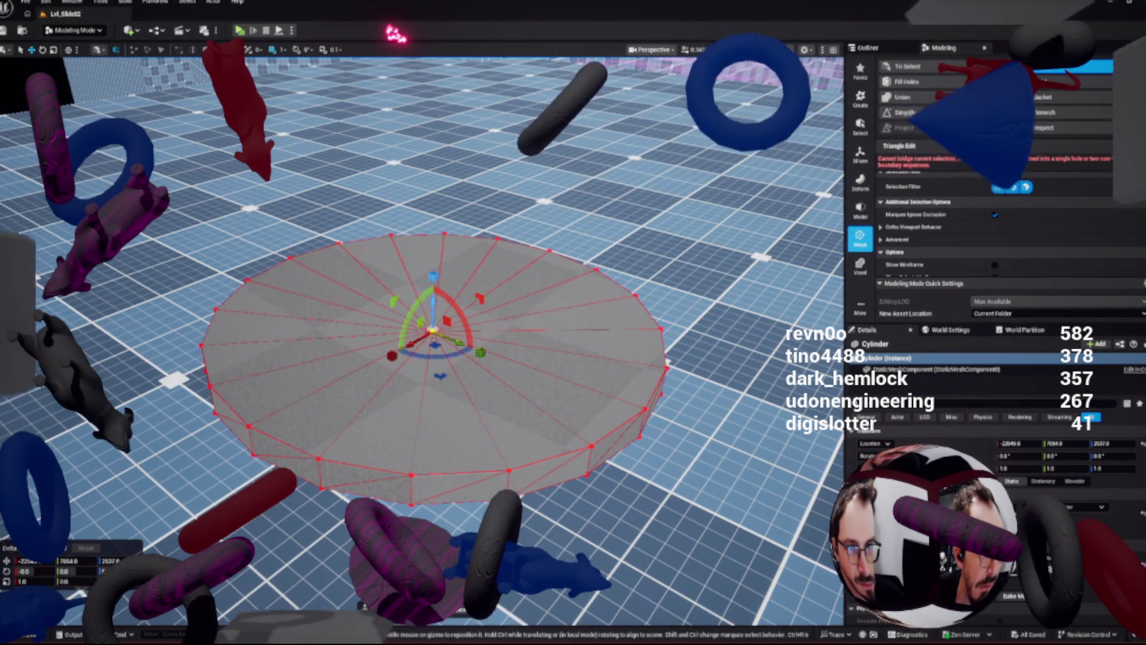
drag(251, 334, 490, 459)
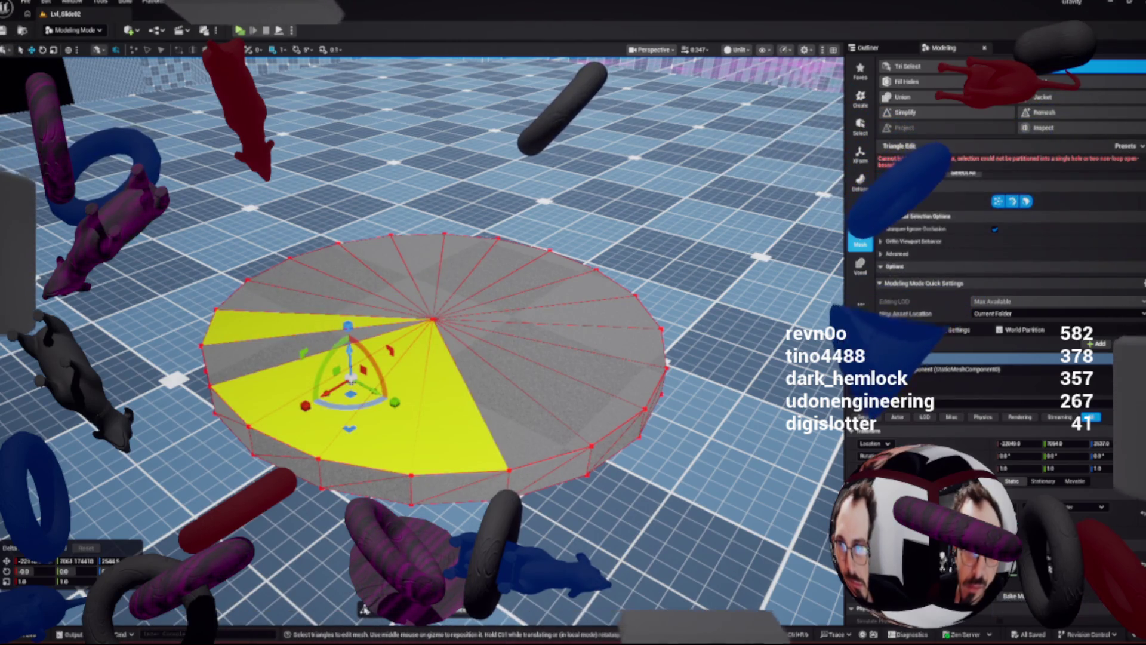
Select the entire top cap with Ctrl+A and orbit to check it from above and the side
key(ctrl+a)
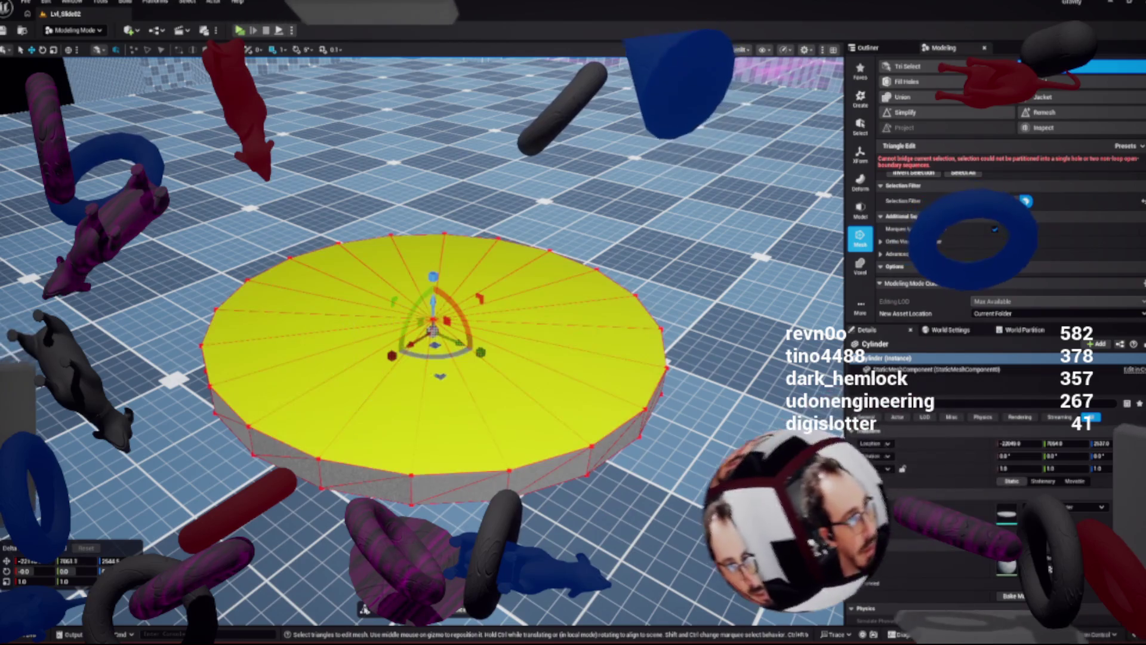
scroll(471, 269, up, 3)
drag(461, 287, 445, 251)
scroll(412, 307, up, 2)
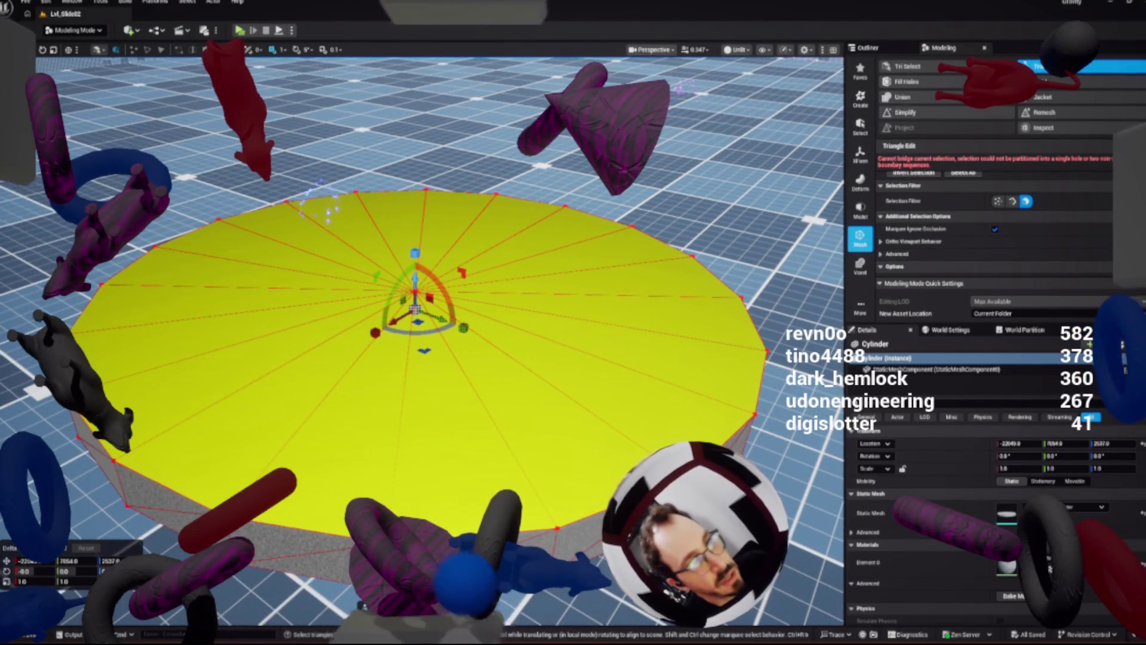
drag(412, 307, 416, 275)
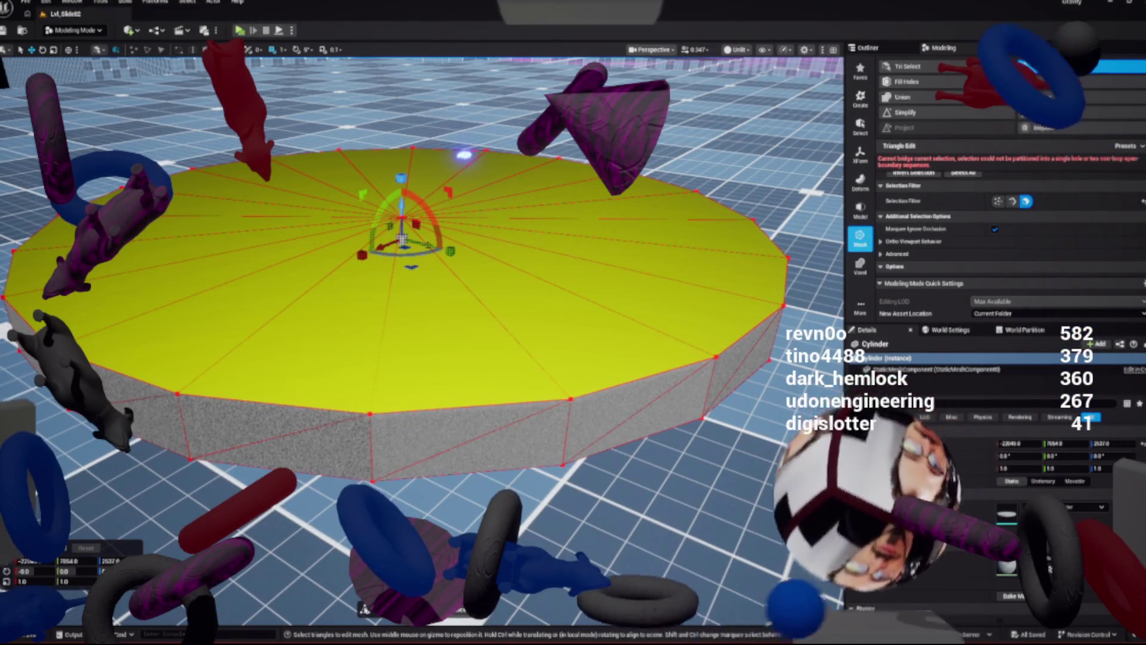
scroll(1007, 226, up, 3)
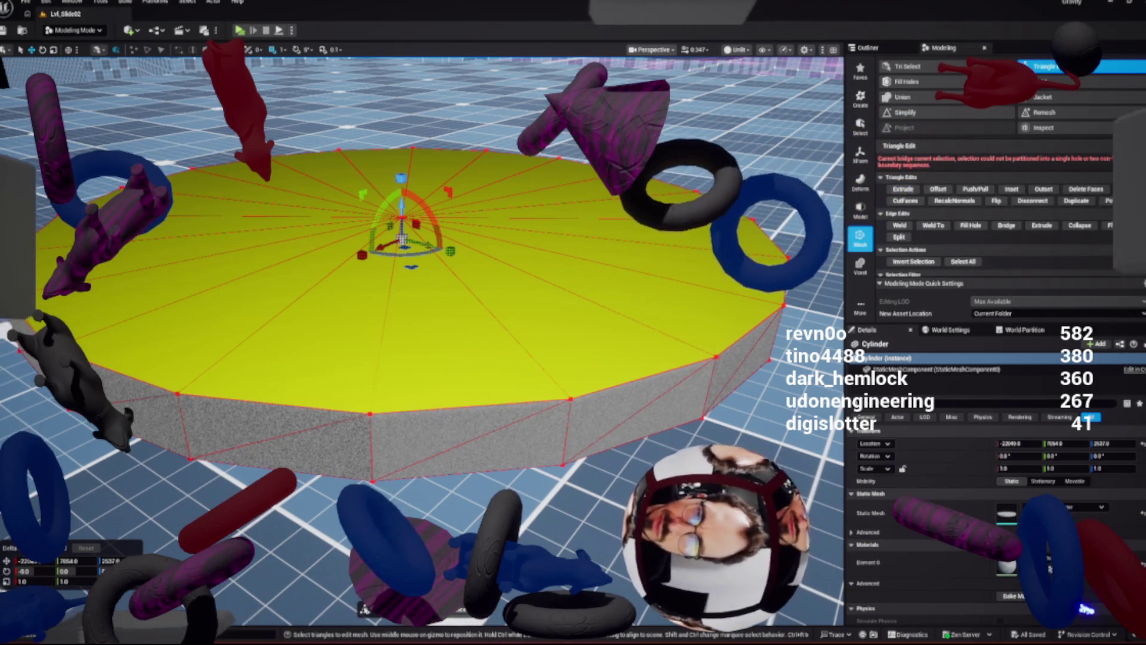
Extrude the selected top cap, inset the new top face, and exit triangle editing
click(902, 188)
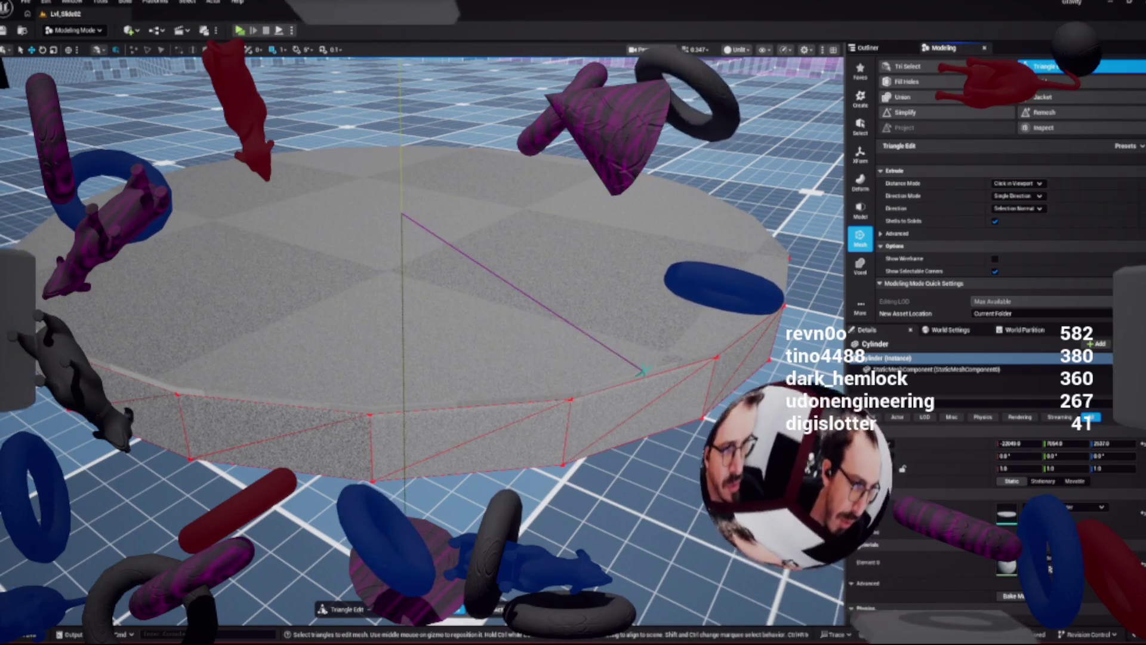
click(643, 370)
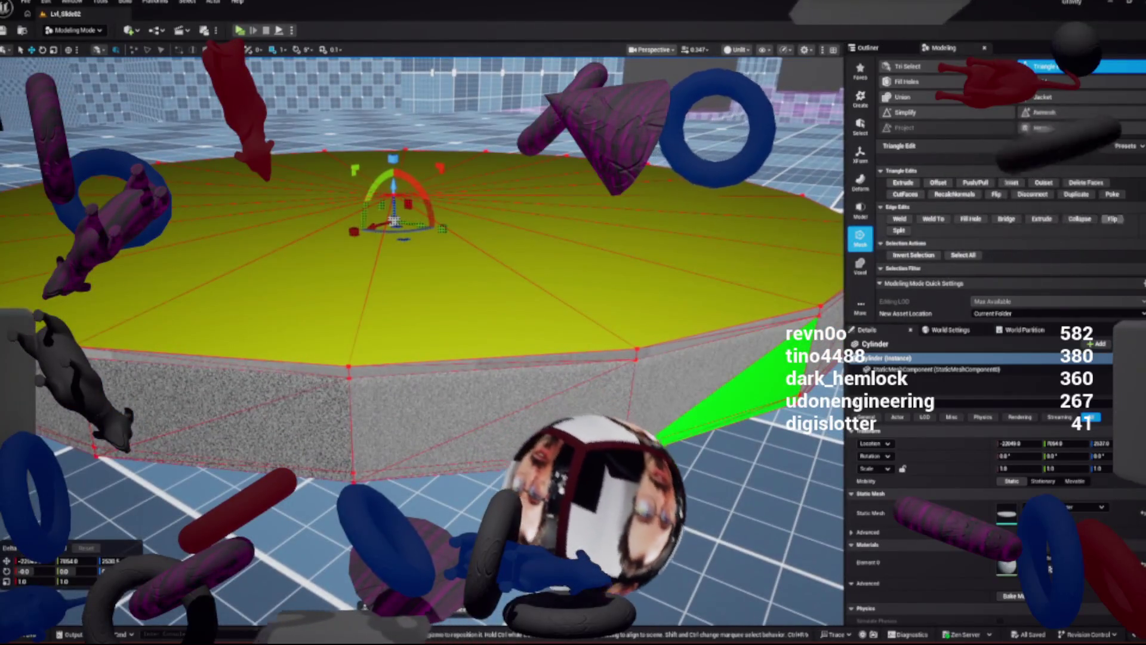
click(1011, 182)
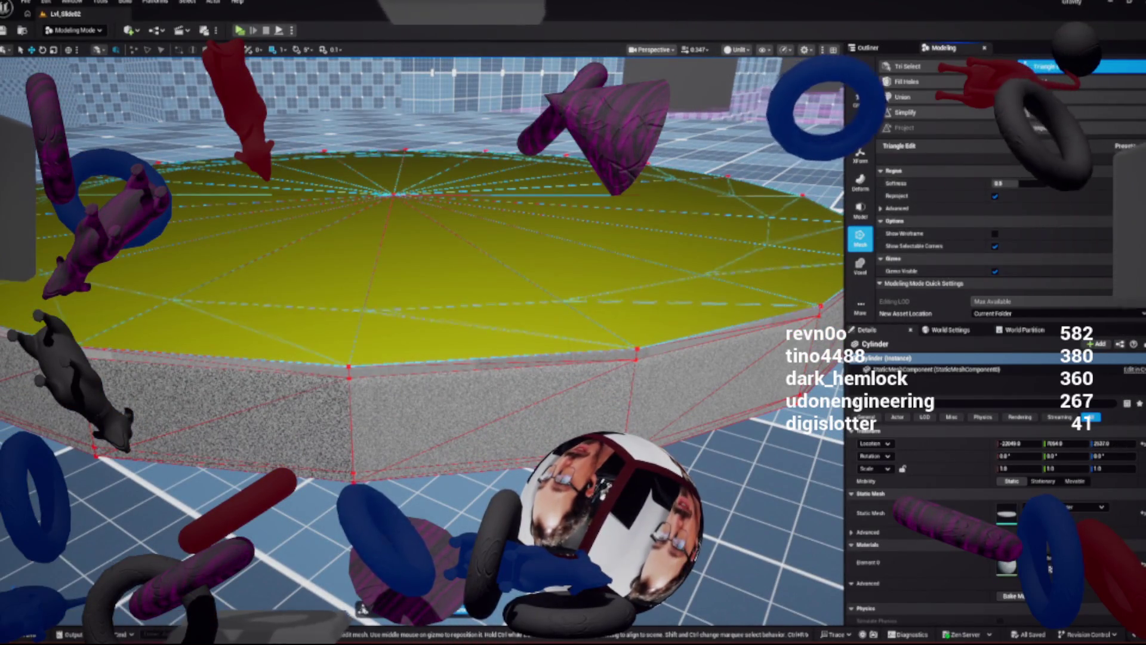
click(360, 213)
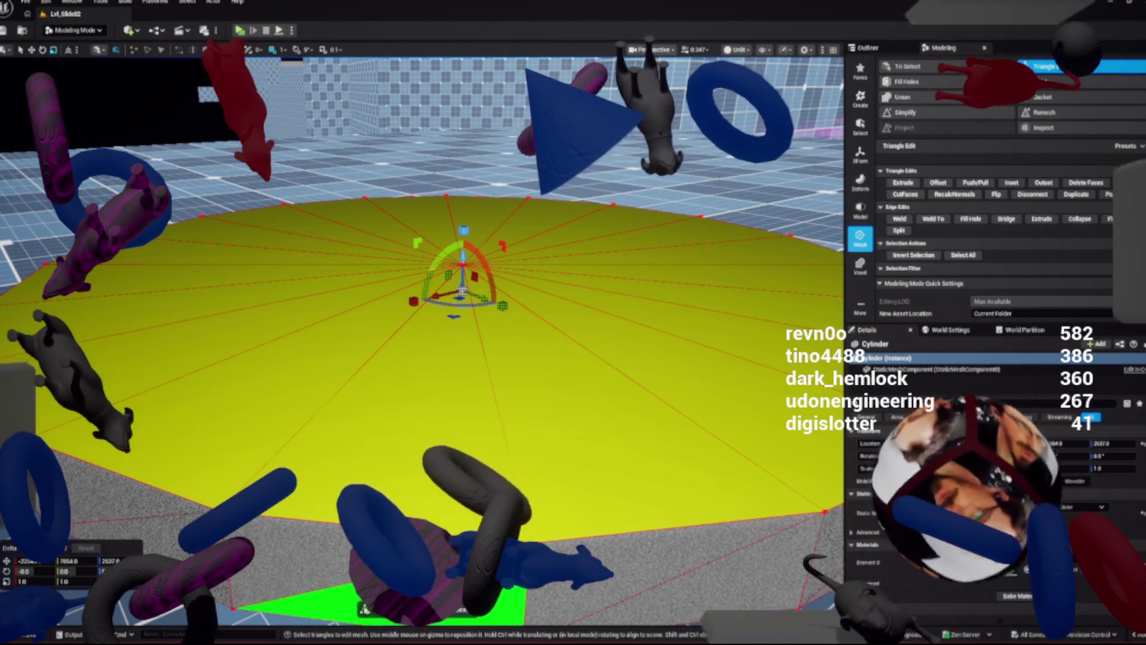
key(Escape)
Return to Selection Mode with Shift+1 and bring up the Content Drawer
scroll(422, 335, down, 5)
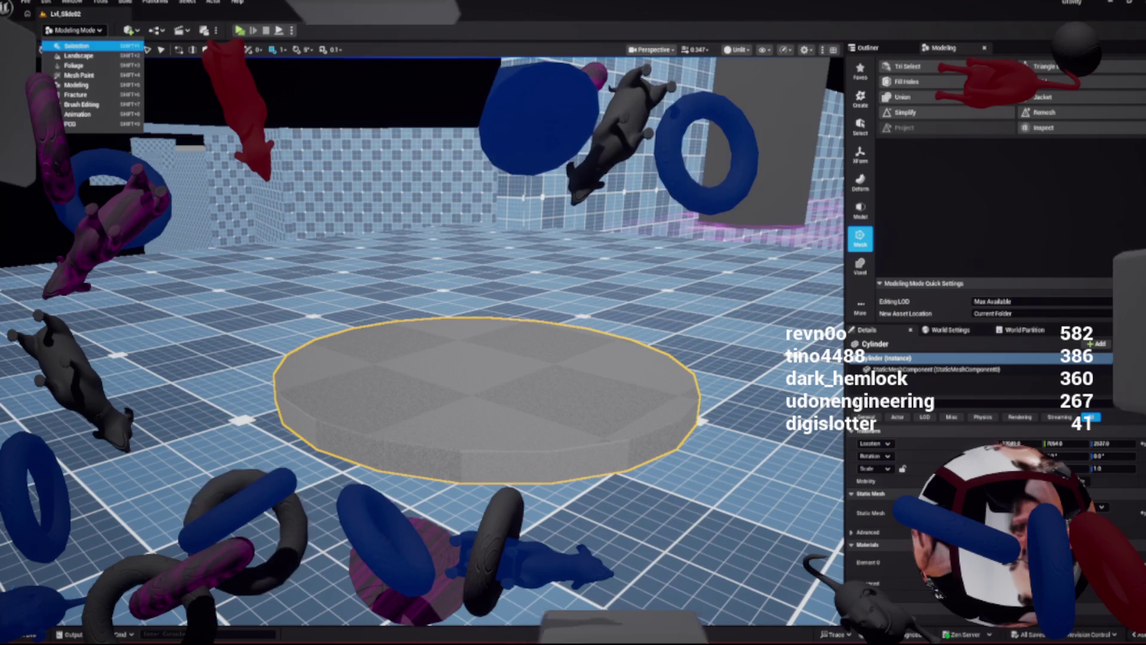
key(shift+1)
scroll(422, 340, down, 2)
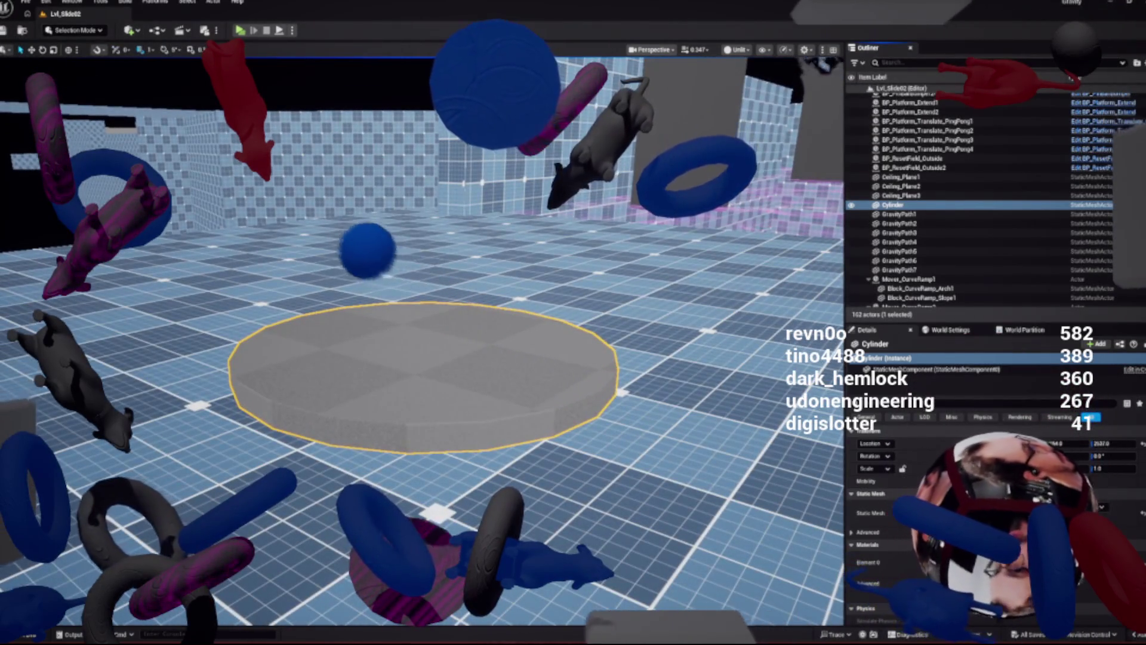
key(ctrl+space)
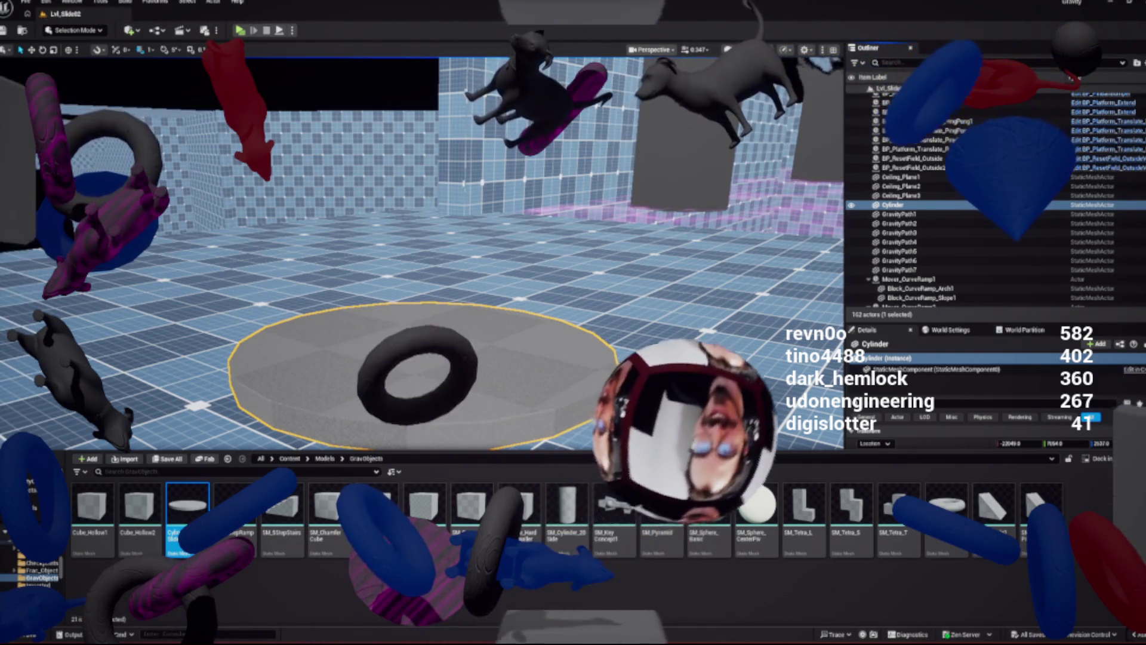
Select BP_GravObject_Spawner3 and bring up BPC_Gravity_BoardSlider_Locked's actions in the GravityObjects folder
double_click(893, 205)
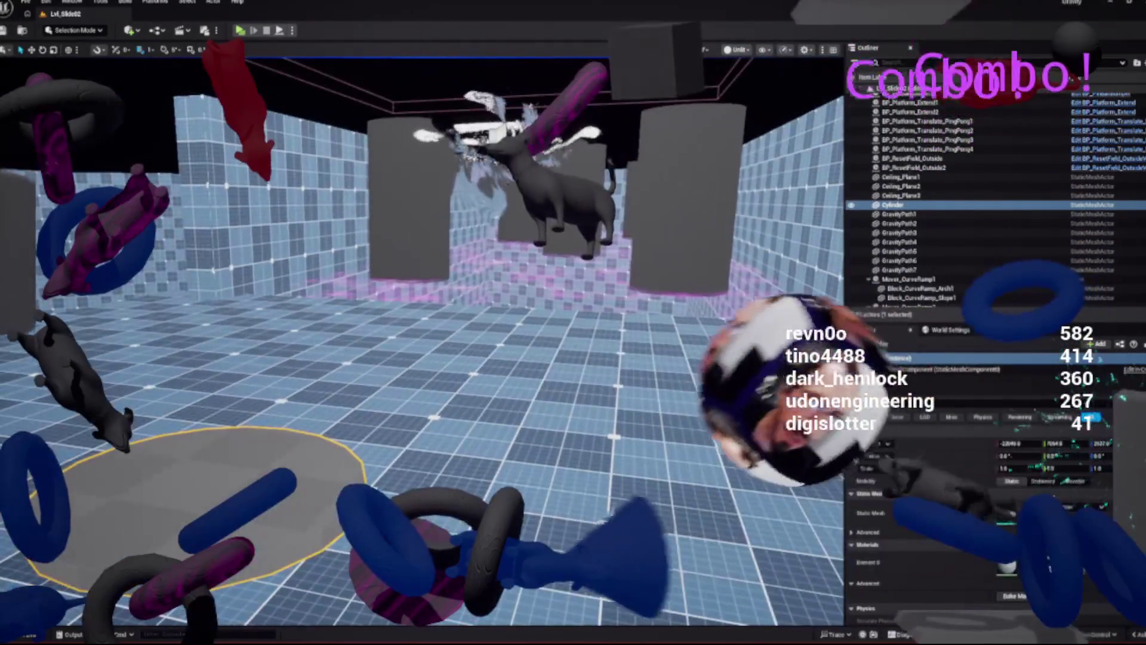
click(502, 144)
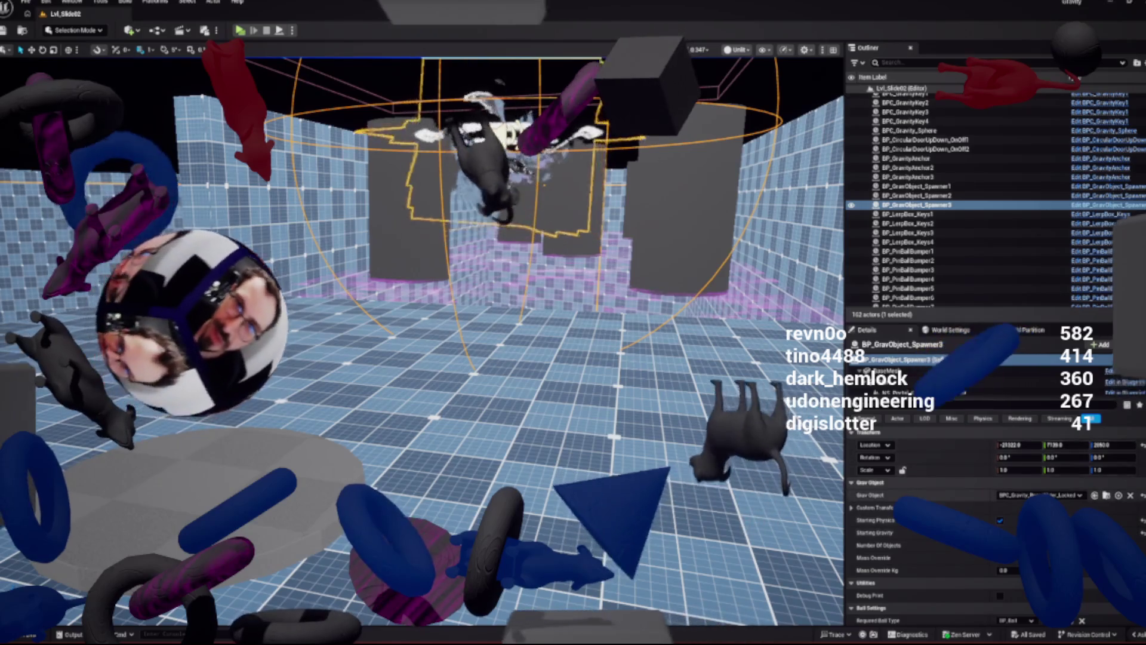
key(ctrl+space)
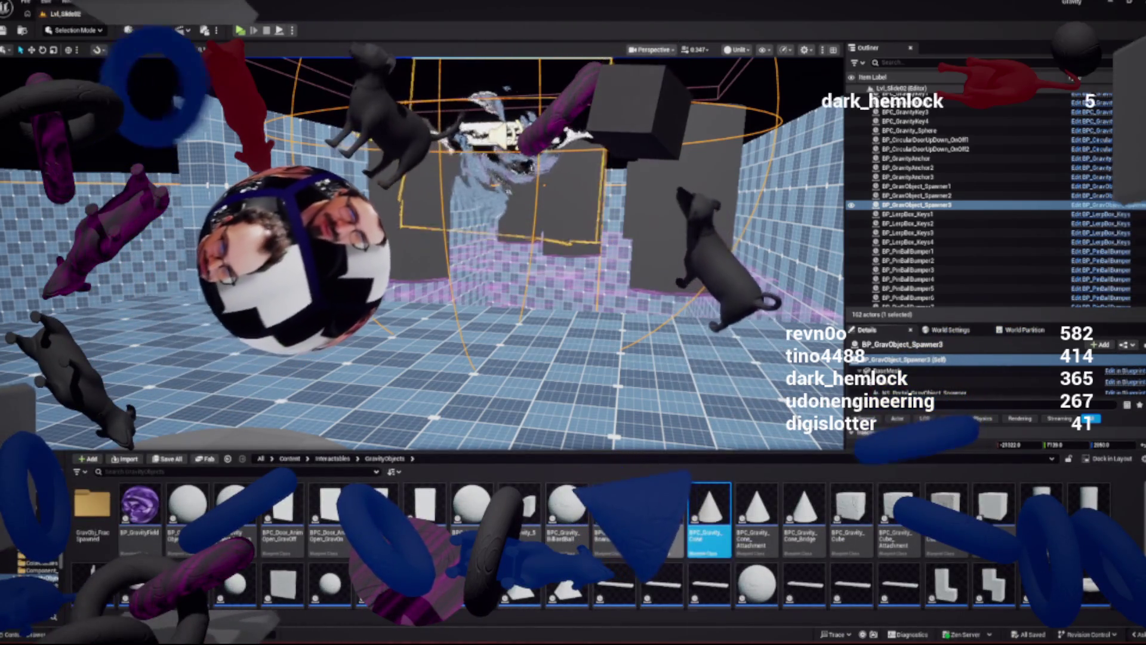
mouse_move(713, 514)
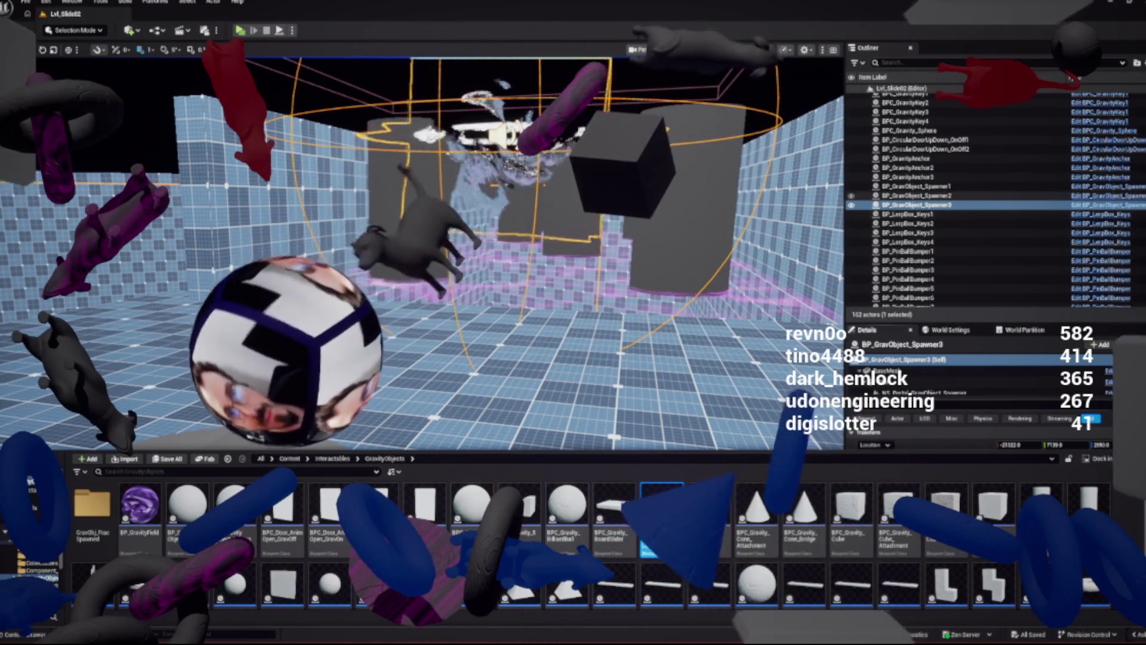
mouse_move(656, 522)
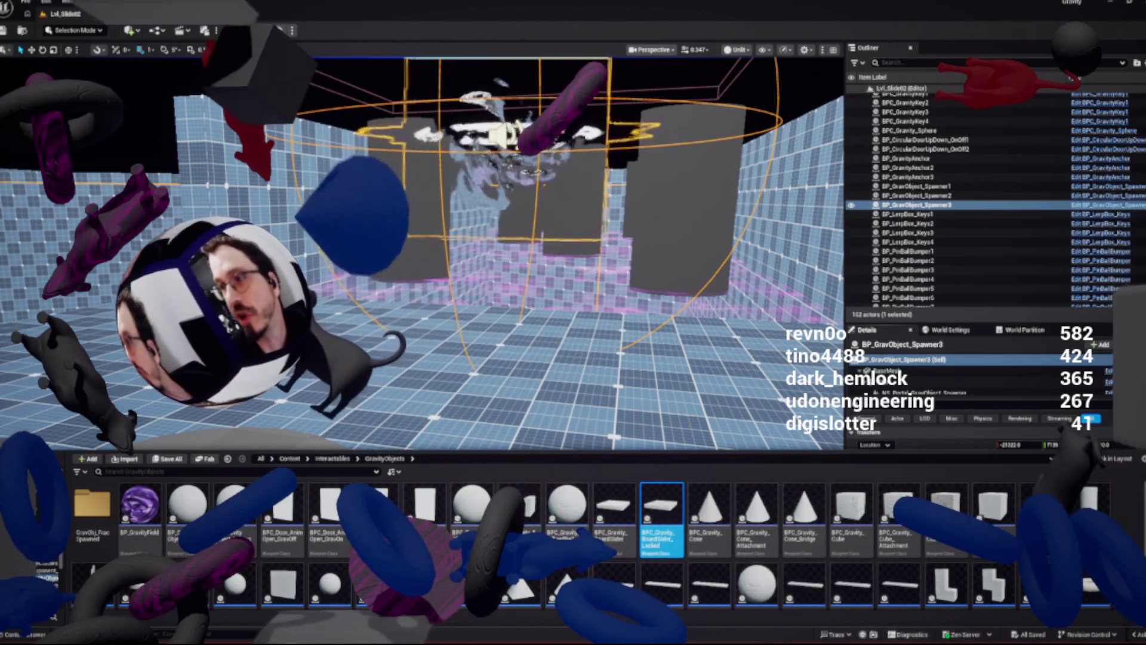
key(ctrl+space)
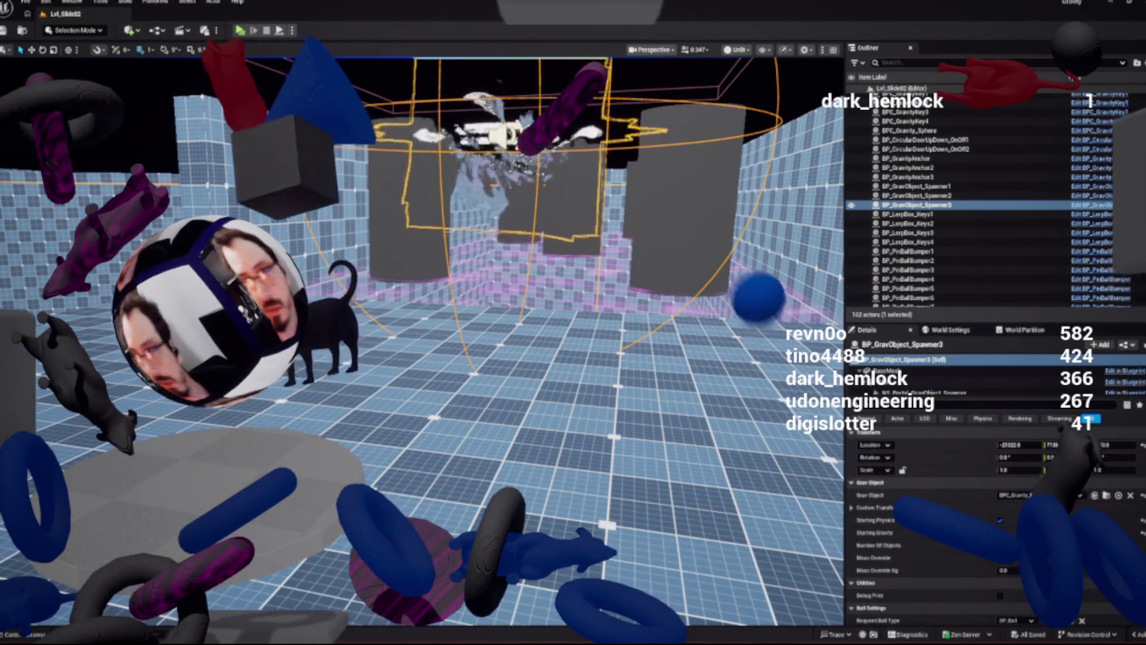
key(ctrl+space)
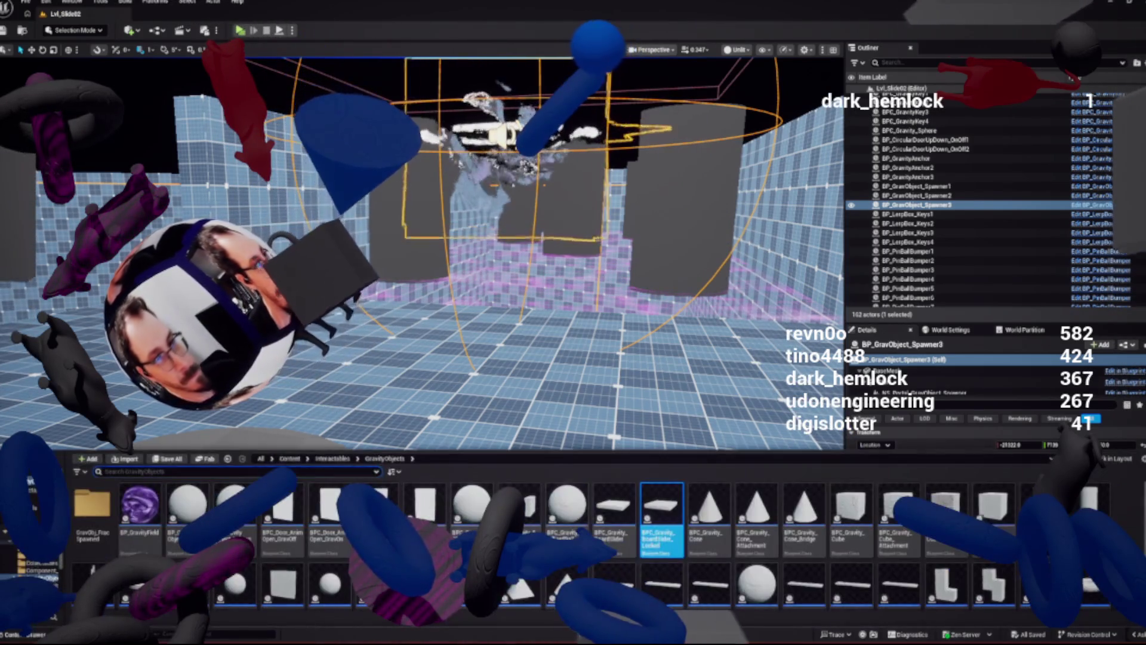
right_click(671, 498)
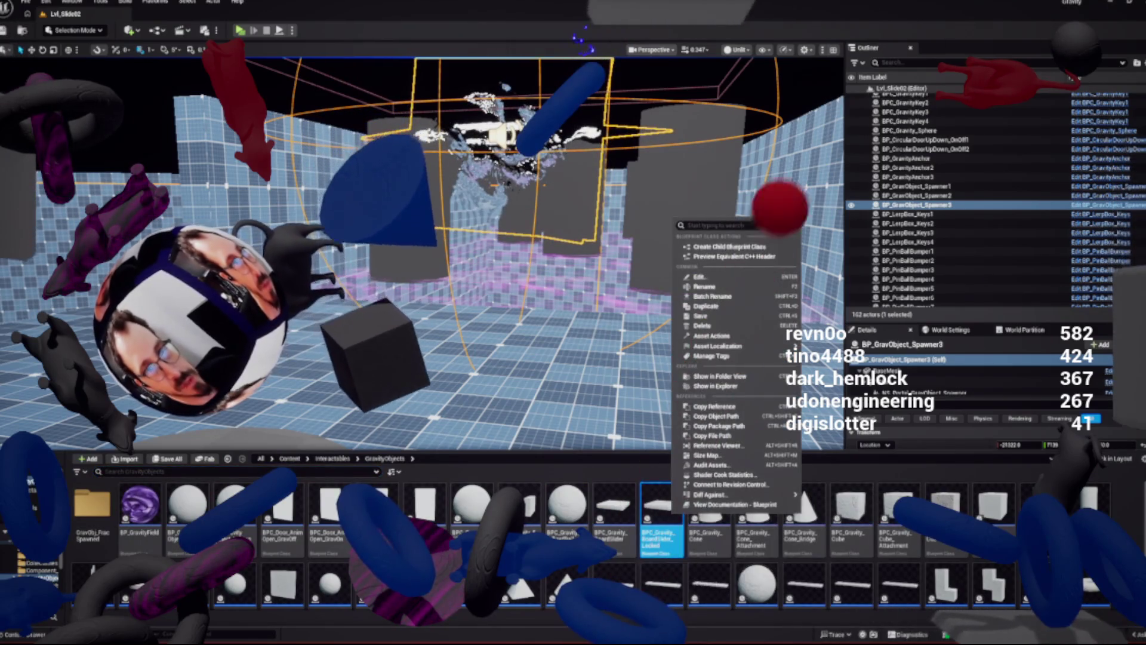
Create the child blueprint BPC_Gravity_BoardSlider_Locked_Cylinder and begin saving it
click(729, 247)
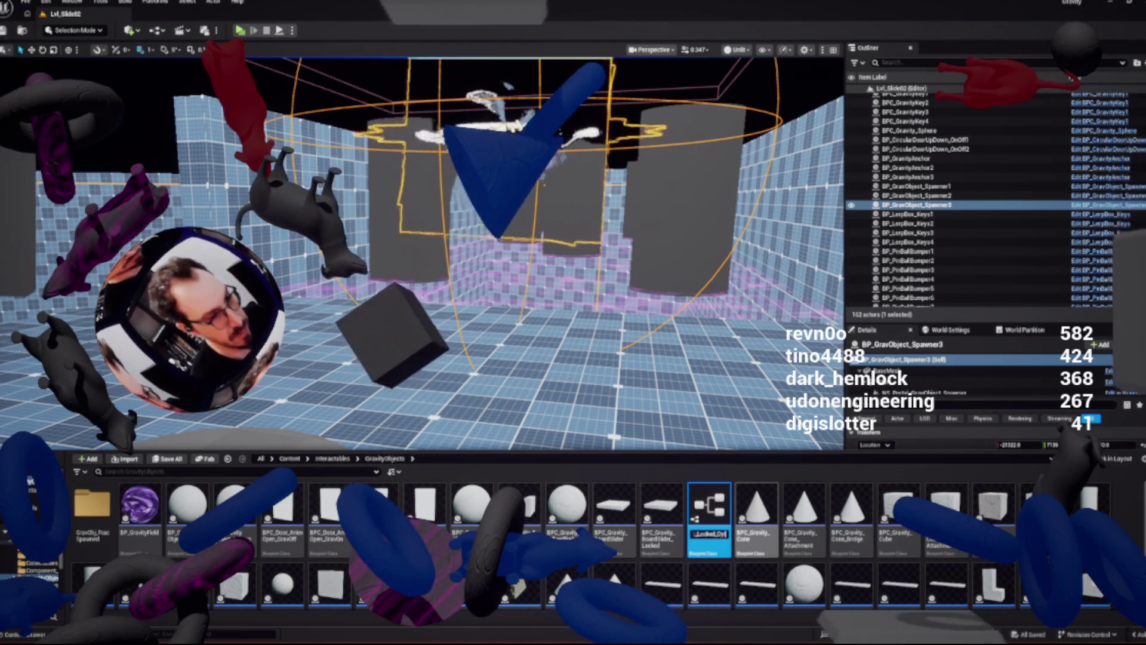
key(Return)
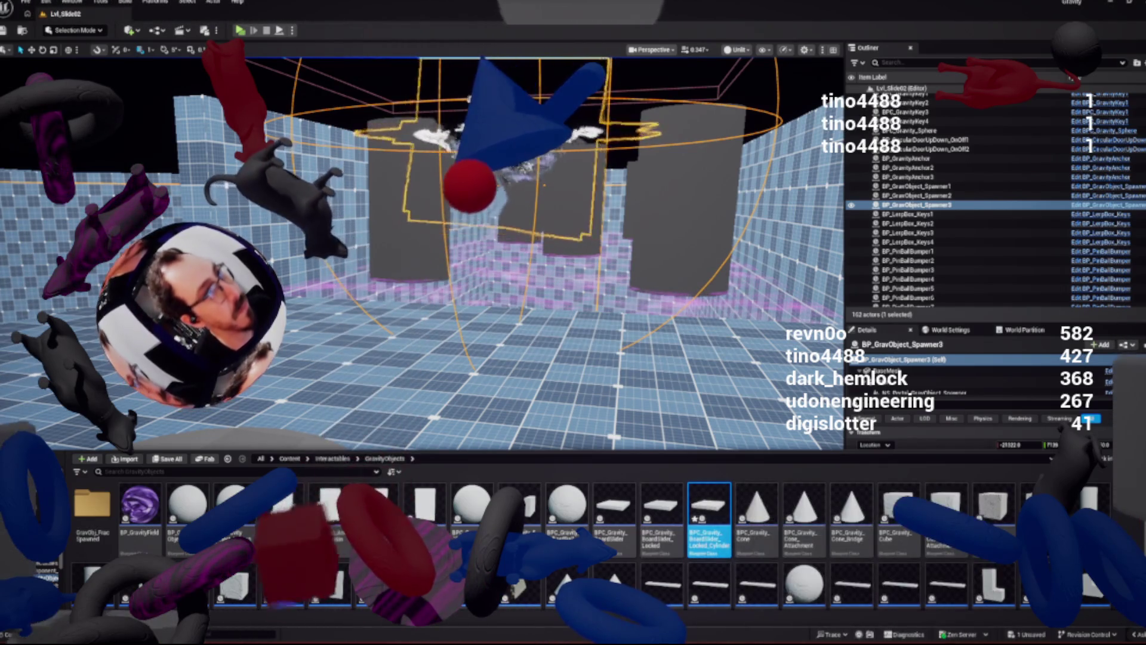
key(ctrl+shift+s)
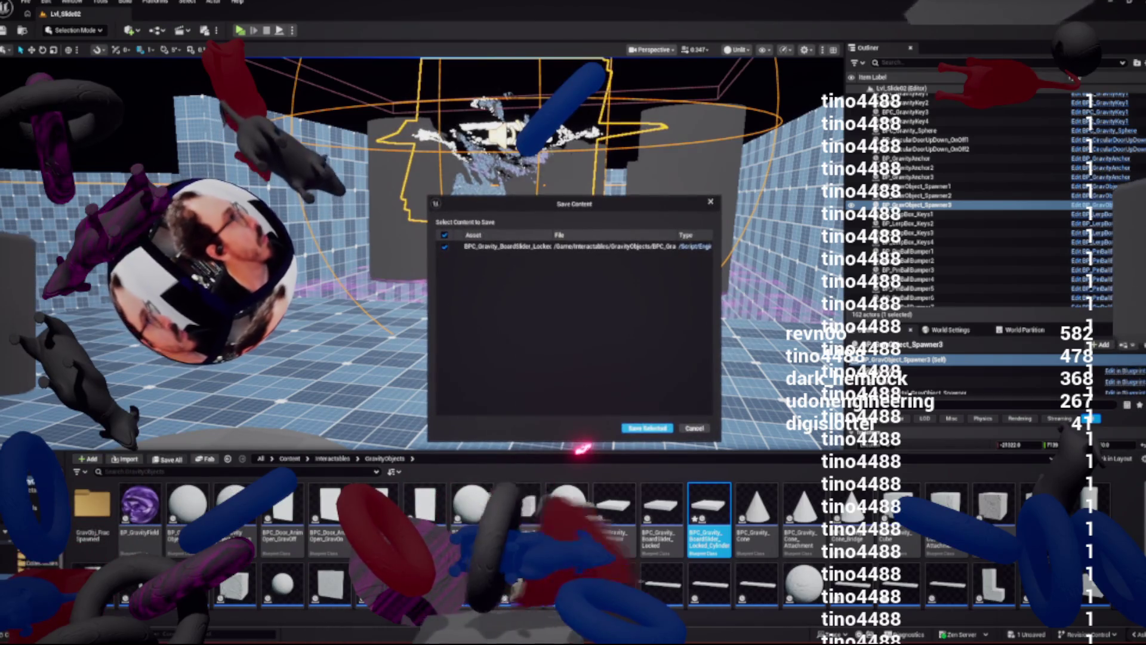
Confirm saving the new cylinder blueprint, then fly the camera forward over the level
key(Return)
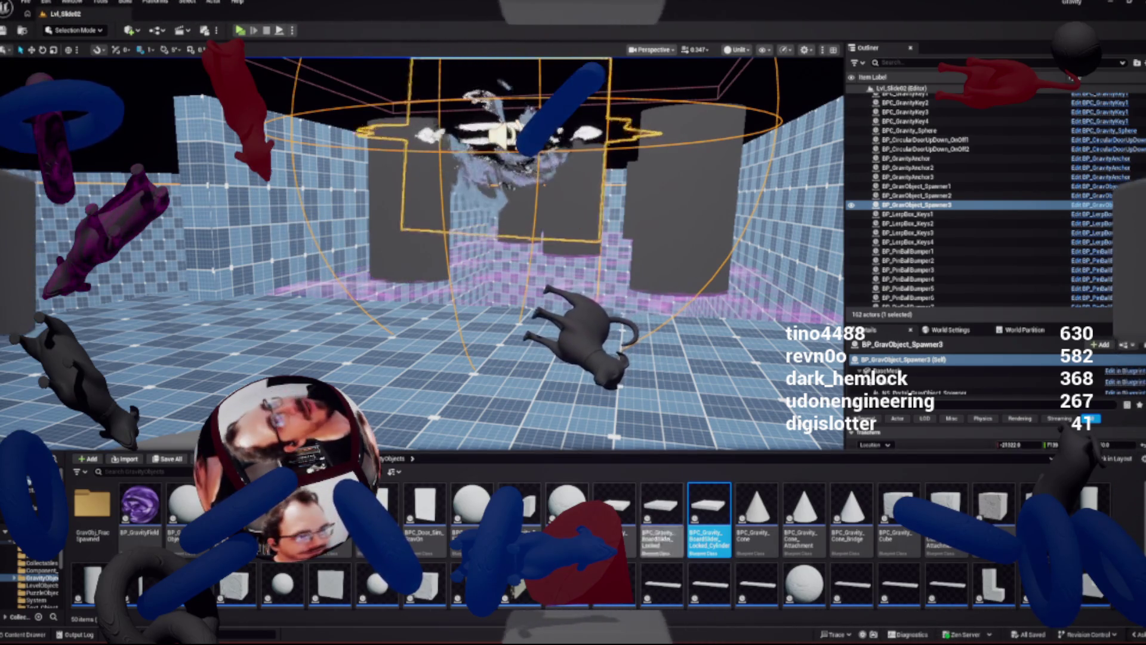
drag(418, 298, 418, 248)
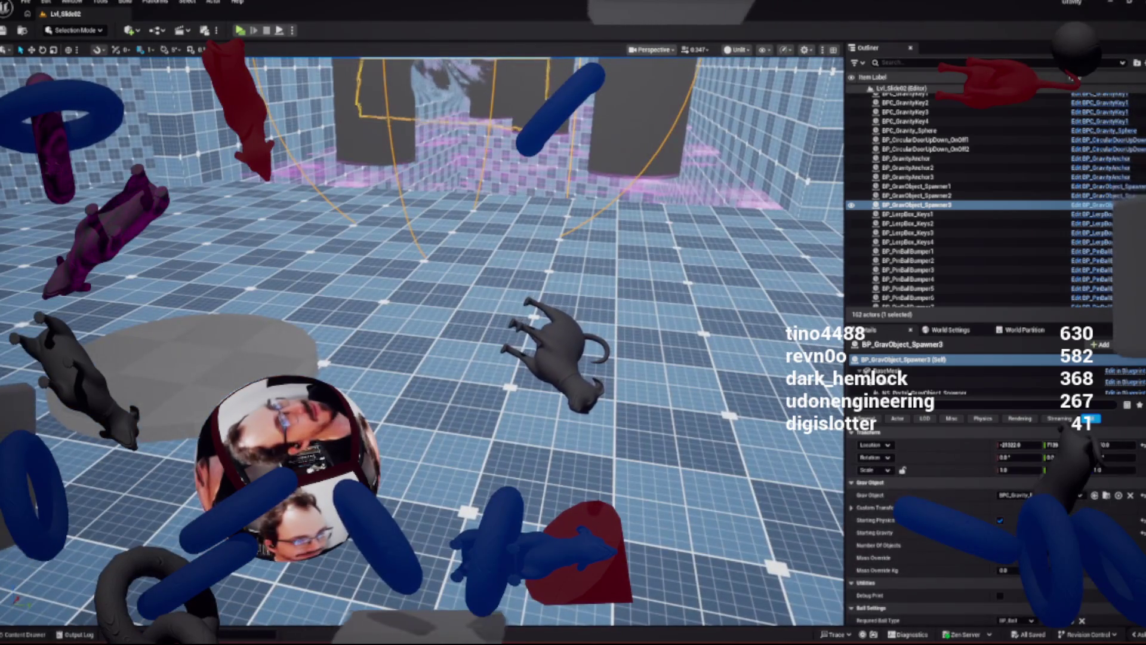
Open BPC_Gravity_BoardSlider_Locked_Cylinder and select its GravityObject mesh component
key(ctrl+space)
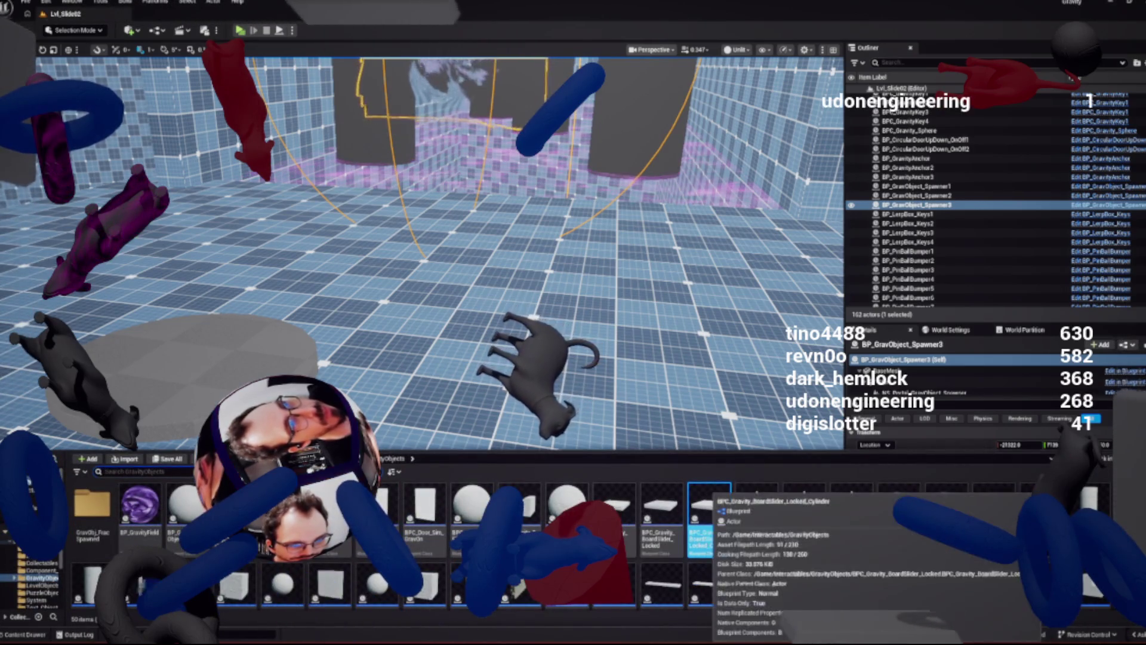
key(ctrl+space)
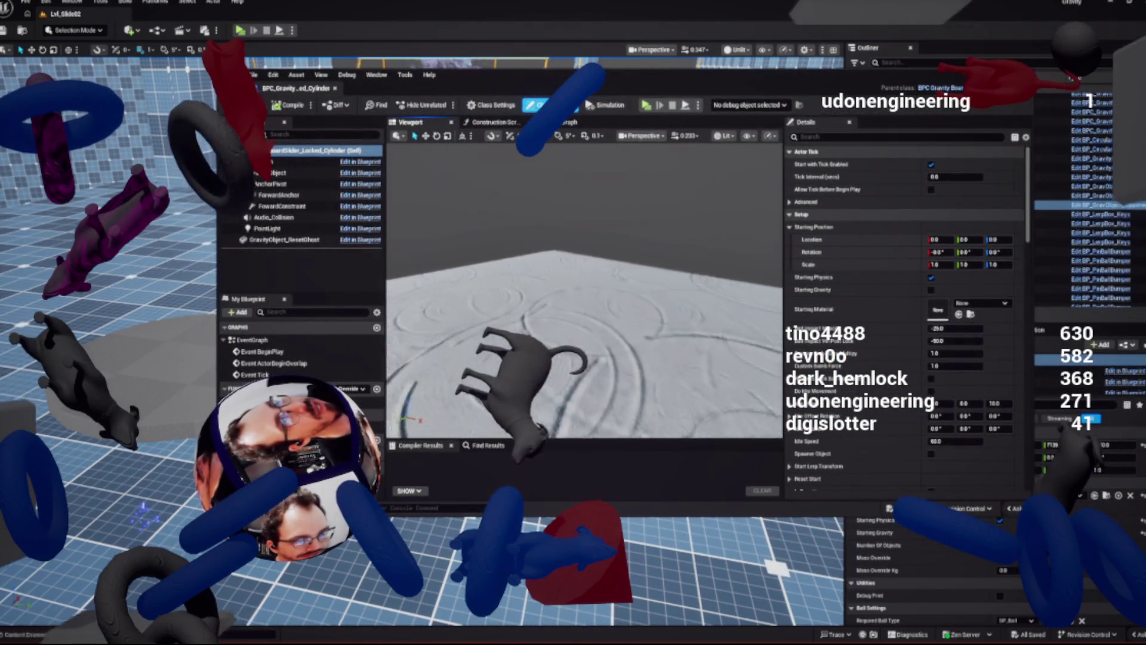
click(268, 173)
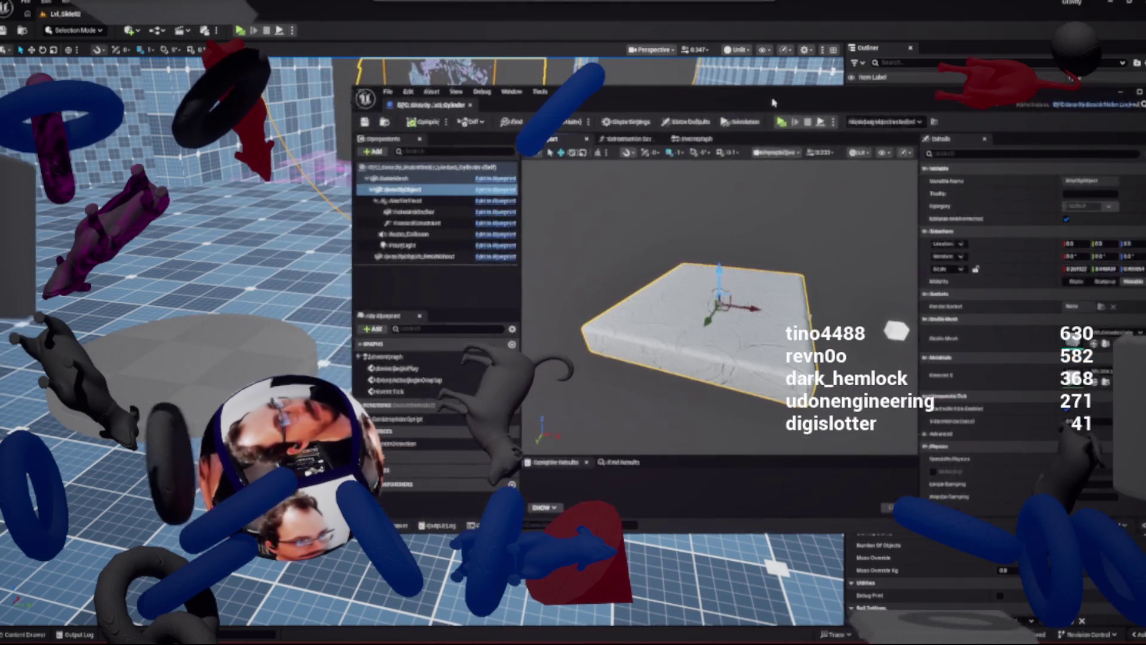
click(179, 364)
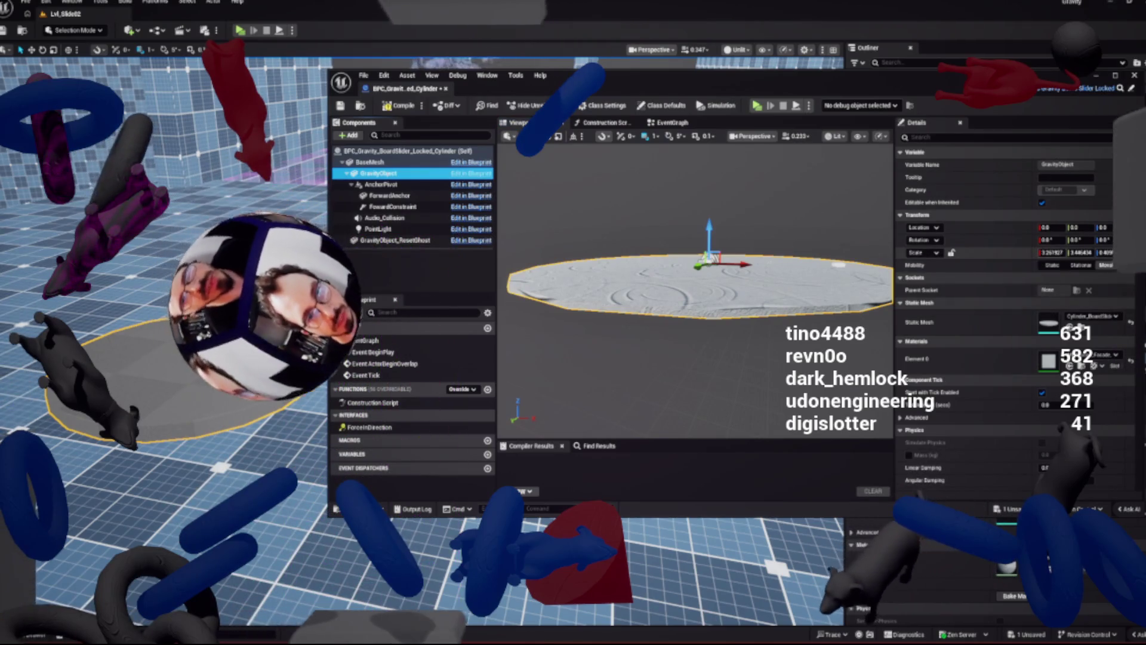
Set the GravityObject's scale to 1.0 on X, Y and Z
click(1051, 252)
text(1)
key(Tab)
text(1)
key(Tab)
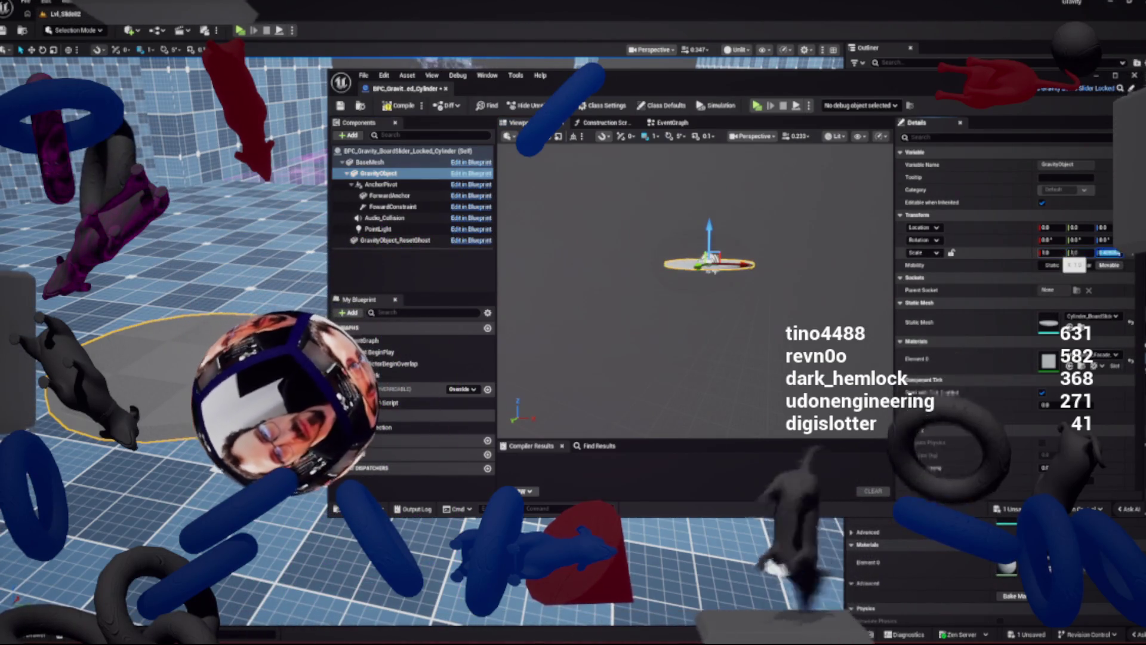
key(Return)
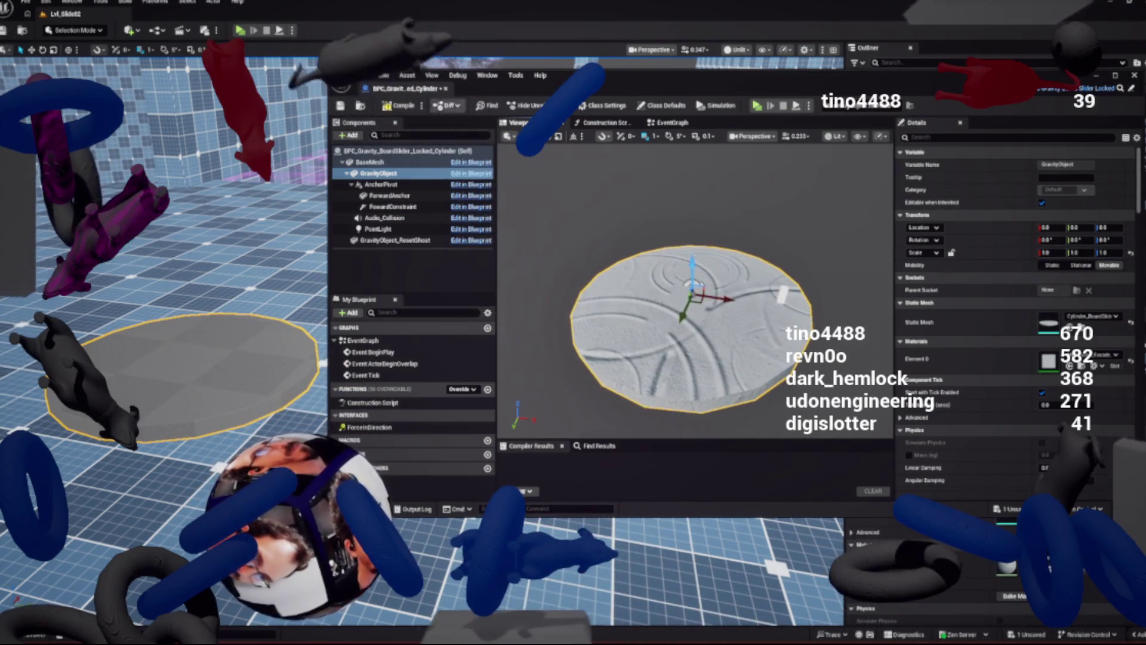
mouse_move(590, 80)
mouse_down()
mouse_move(824, 332)
mouse_move(815, 256)
mouse_move(861, 209)
mouse_move(665, 144)
mouse_move(413, 257)
mouse_up()
click(621, 636)
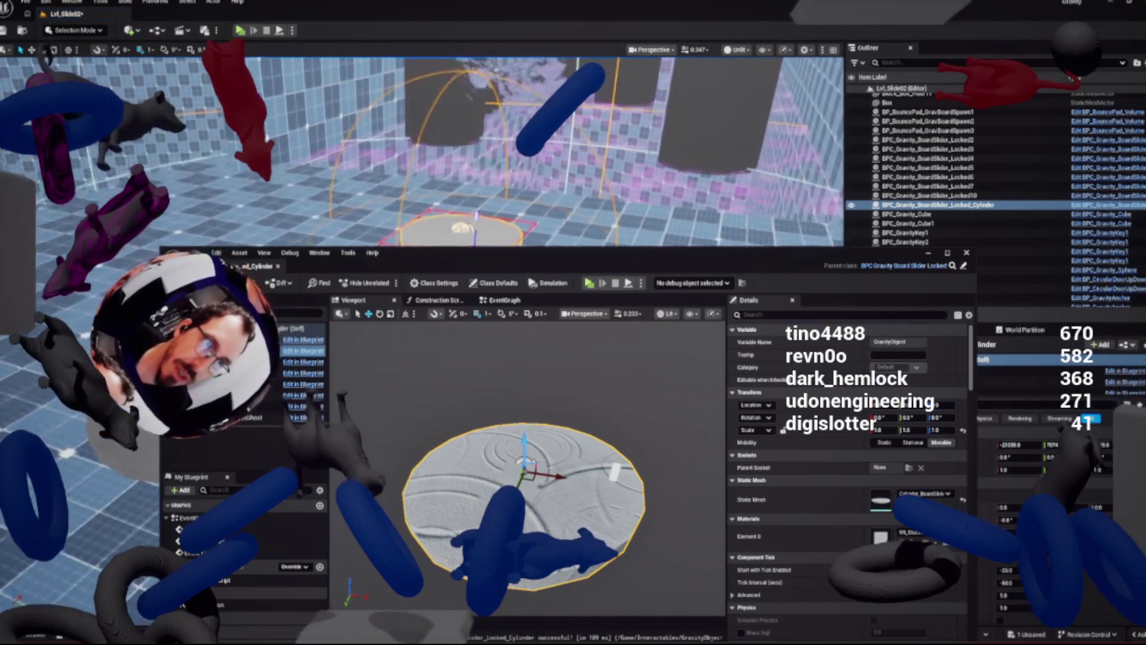
Delete the placed BoardSlider cylinder actor from the level
drag(422, 254, 655, 259)
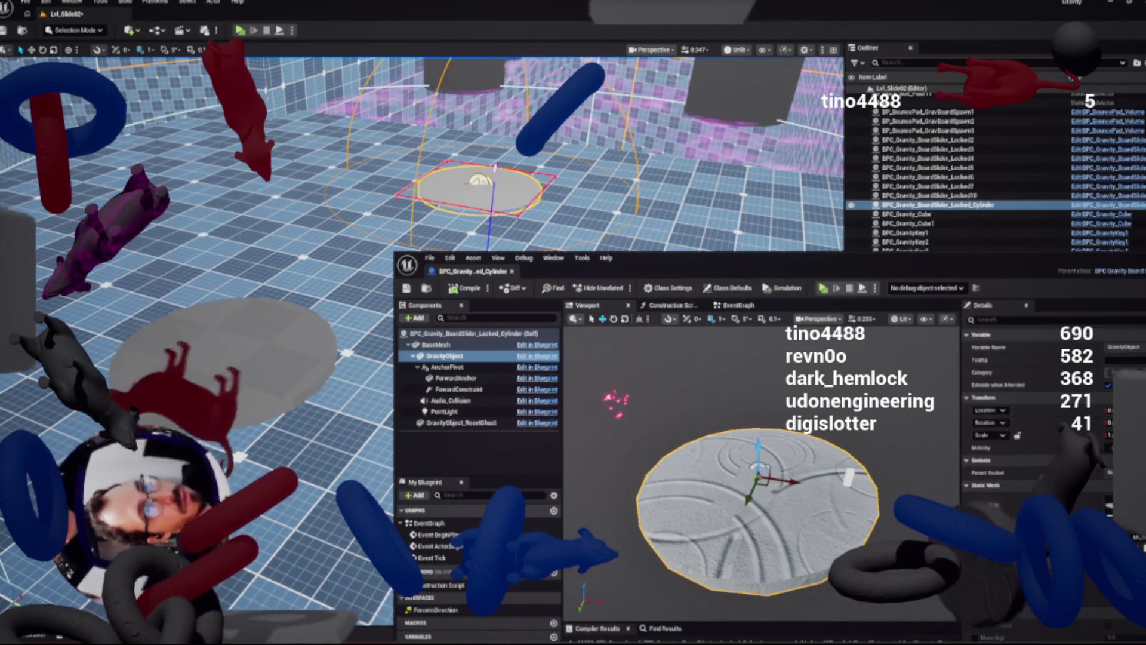
key(Delete)
mouse_move(756, 265)
mouse_down()
mouse_move(707, 161)
mouse_move(515, 316)
mouse_move(637, 286)
mouse_move(600, 290)
mouse_up()
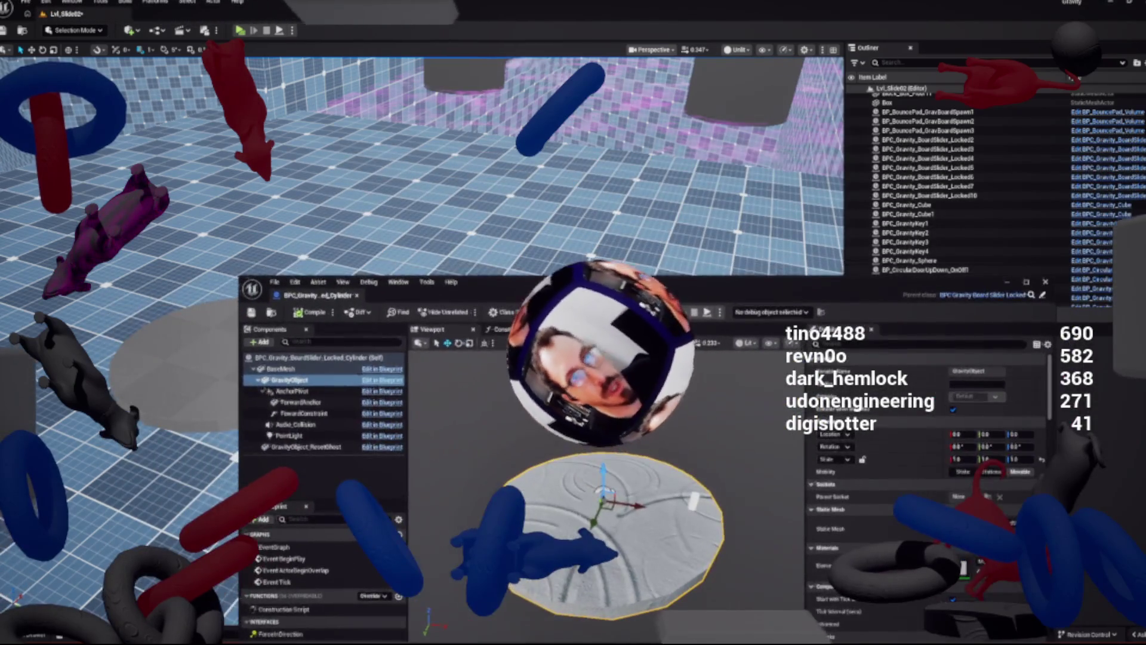
Inspect the BP_GravObject_Spawner3 and BP_GravObject_Spawner2 spawners in the level
click(596, 269)
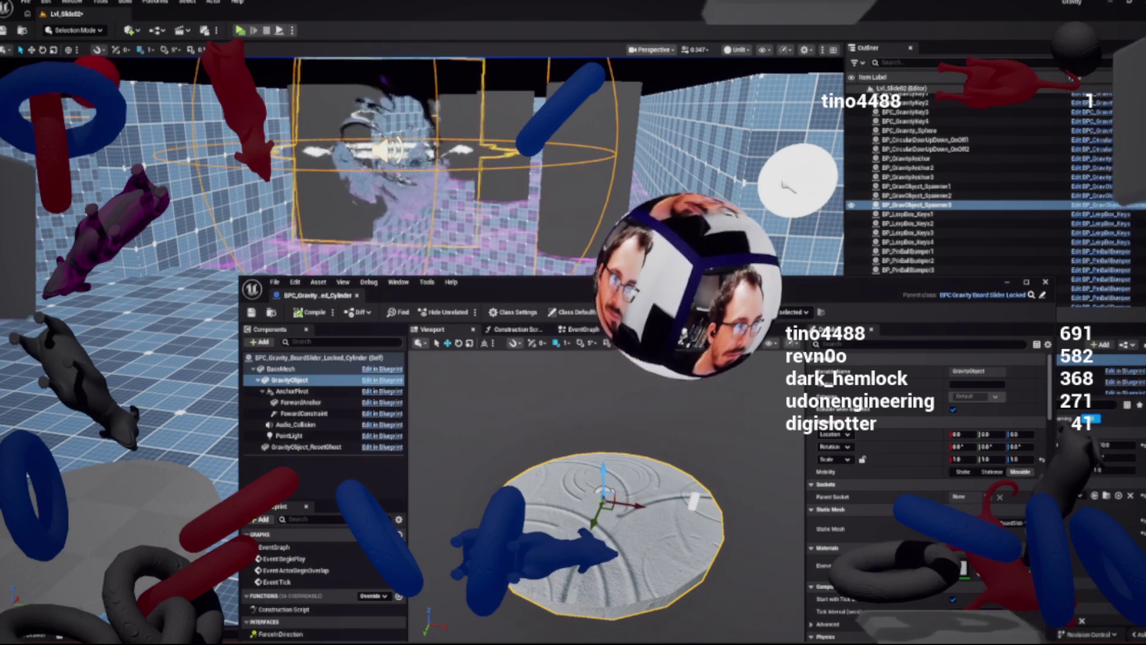
mouse_move(914, 288)
mouse_down()
mouse_move(736, 363)
mouse_move(737, 465)
mouse_move(758, 334)
mouse_move(799, 263)
mouse_up()
key(ctrl+space)
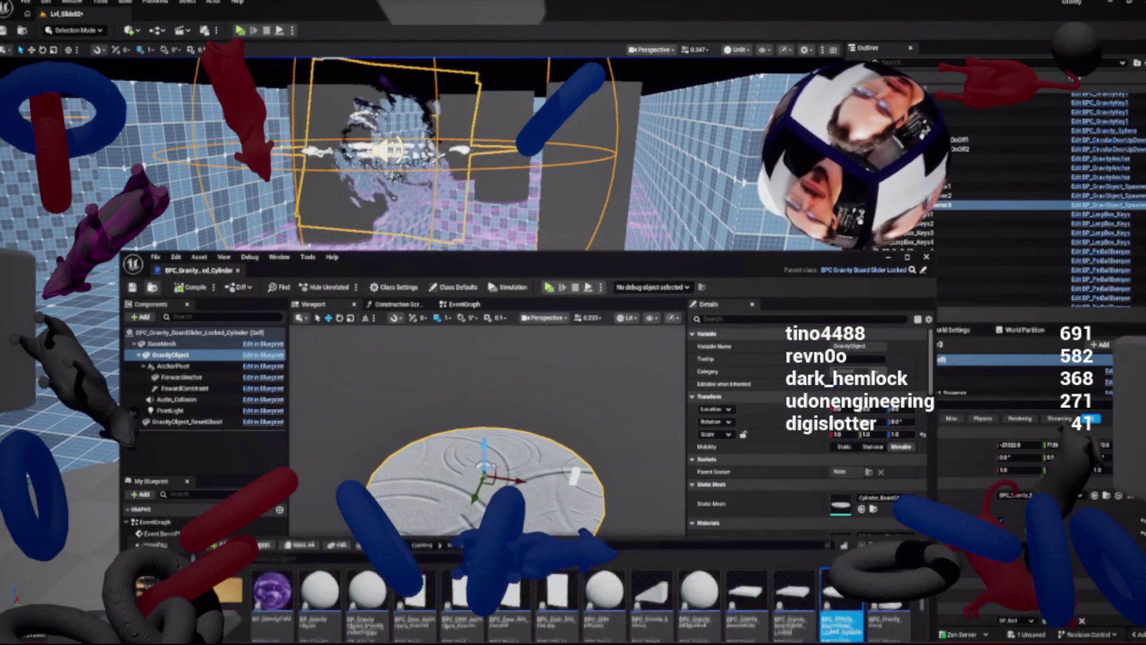
key(ctrl+space)
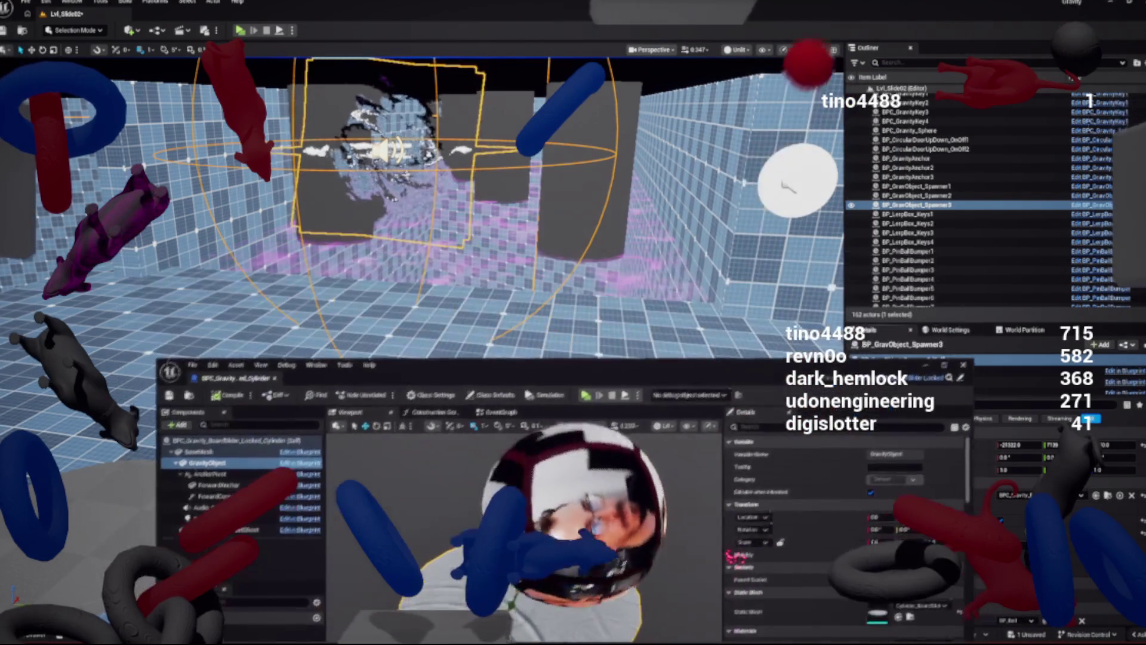
click(916, 196)
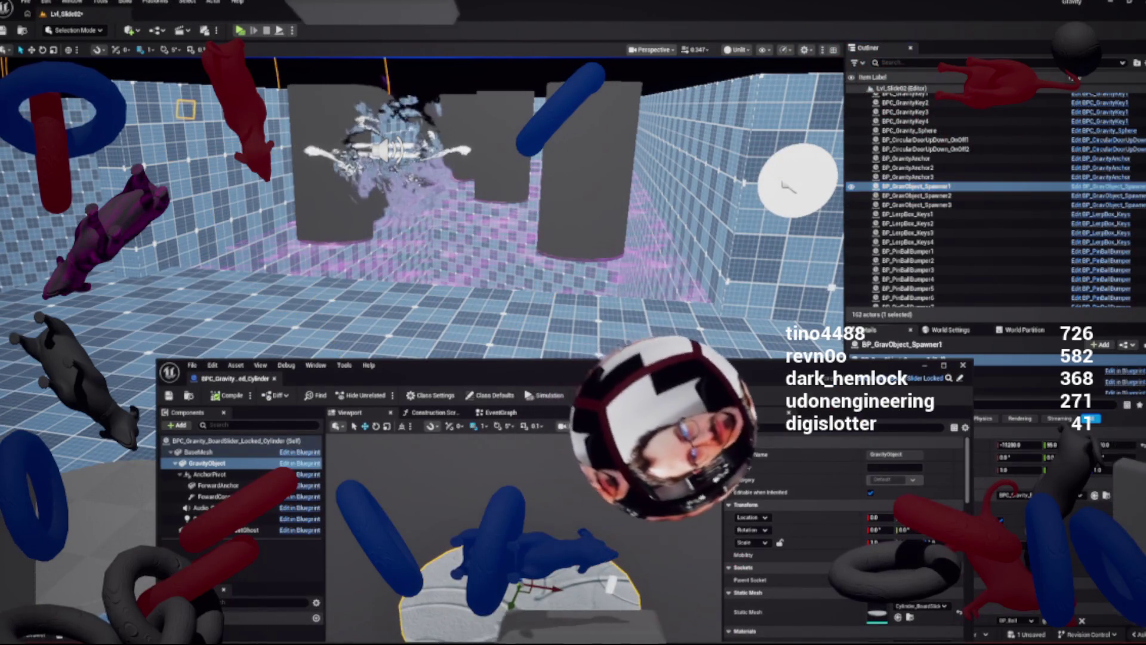
mouse_move(477, 365)
mouse_down()
mouse_move(657, 186)
mouse_move(626, 158)
mouse_up()
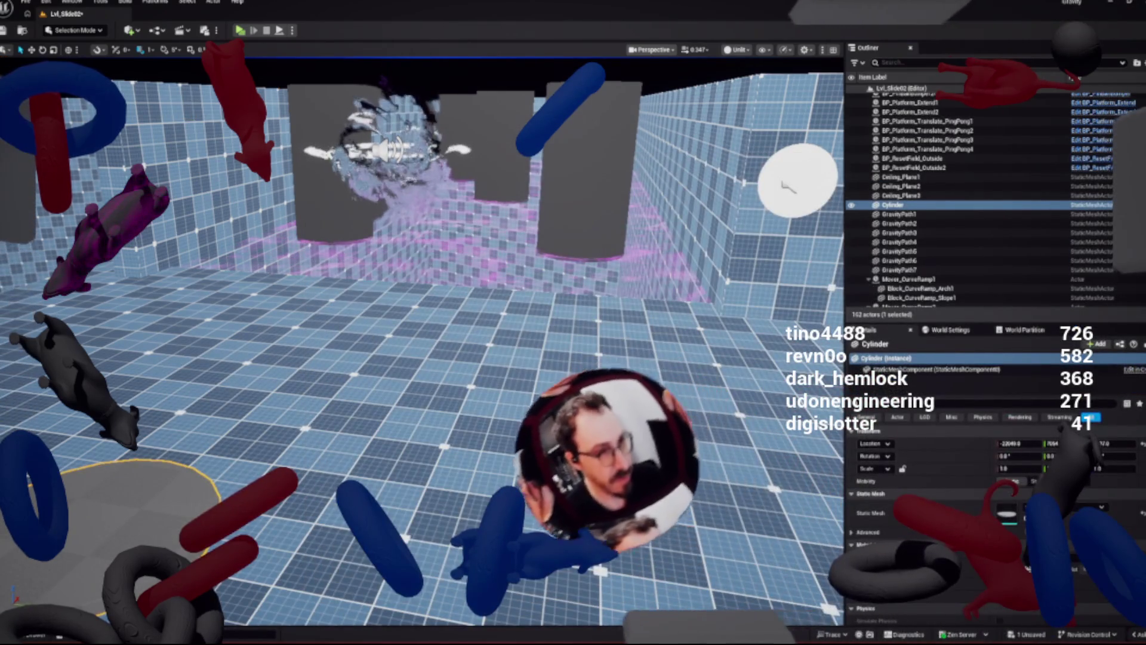
Find the Cylinder_BoardSlider mesh and open it in the Static Mesh Editor
key(ctrl+b)
double_click(188, 505)
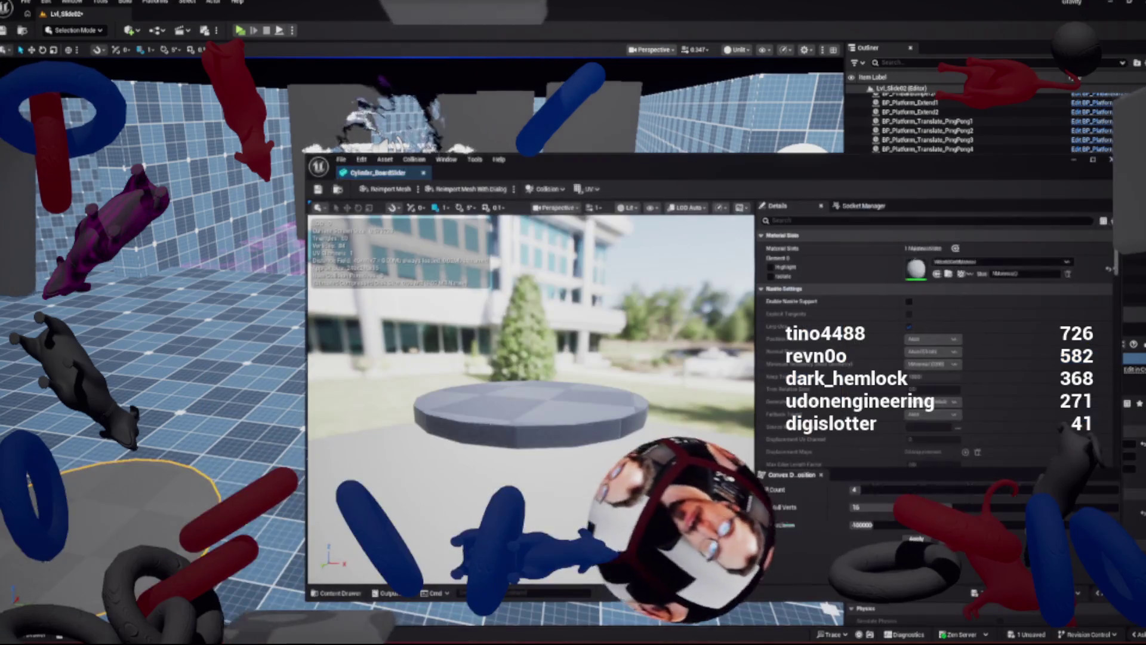
mouse_move(597, 168)
mouse_down()
mouse_move(517, 127)
mouse_move(438, 108)
mouse_up()
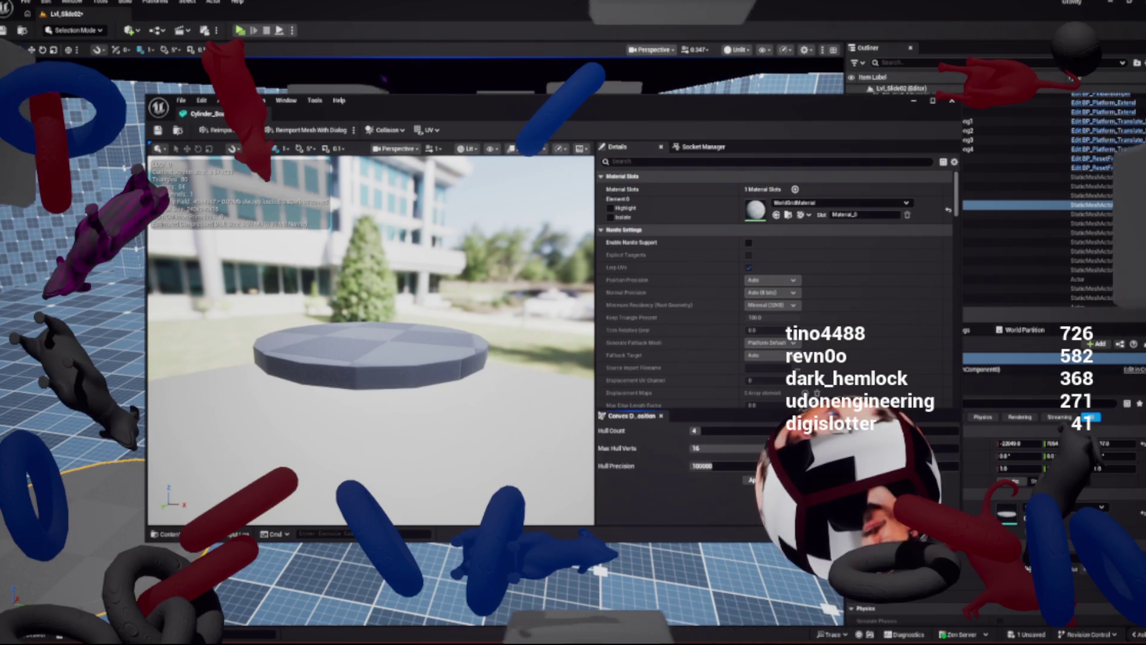
mouse_move(439, 108)
mouse_down()
mouse_move(425, 179)
mouse_move(528, 173)
mouse_move(525, 163)
mouse_up()
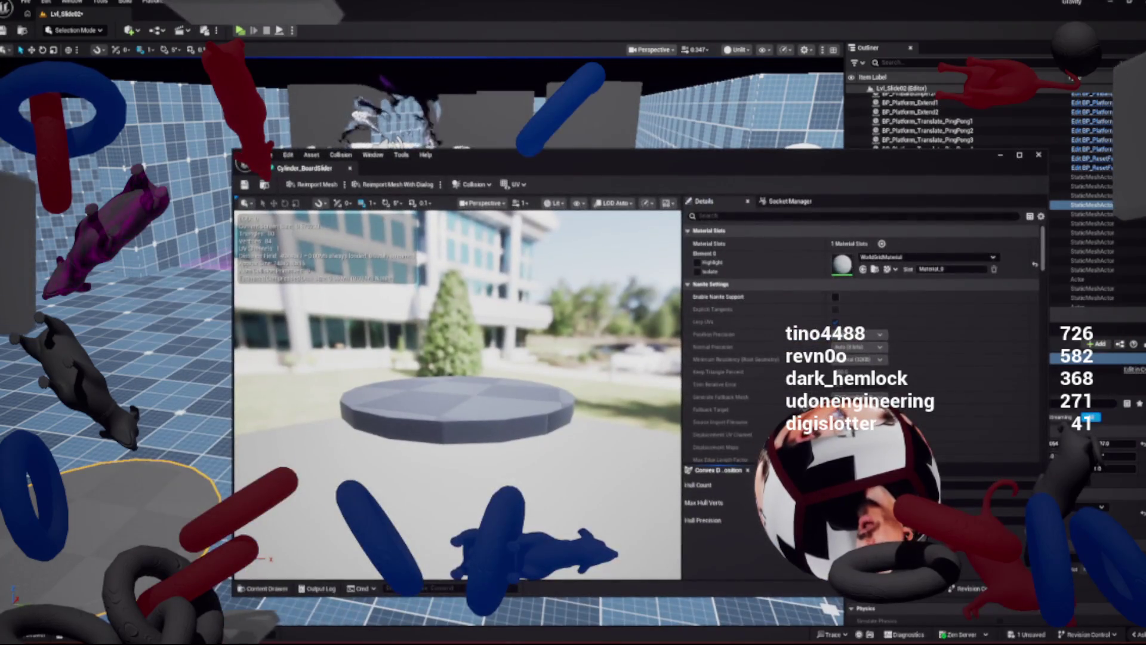
Look down onto the flat disc and check the Collision menu without adding any collision
click(578, 202)
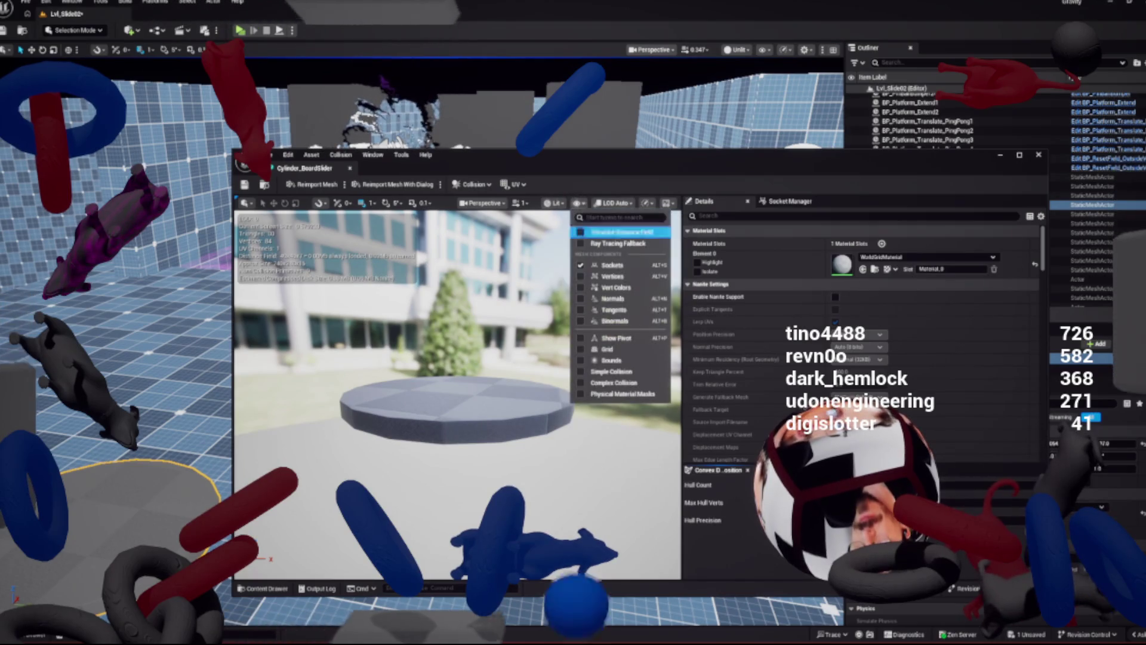
drag(418, 358, 418, 418)
scroll(460, 353, up, 1)
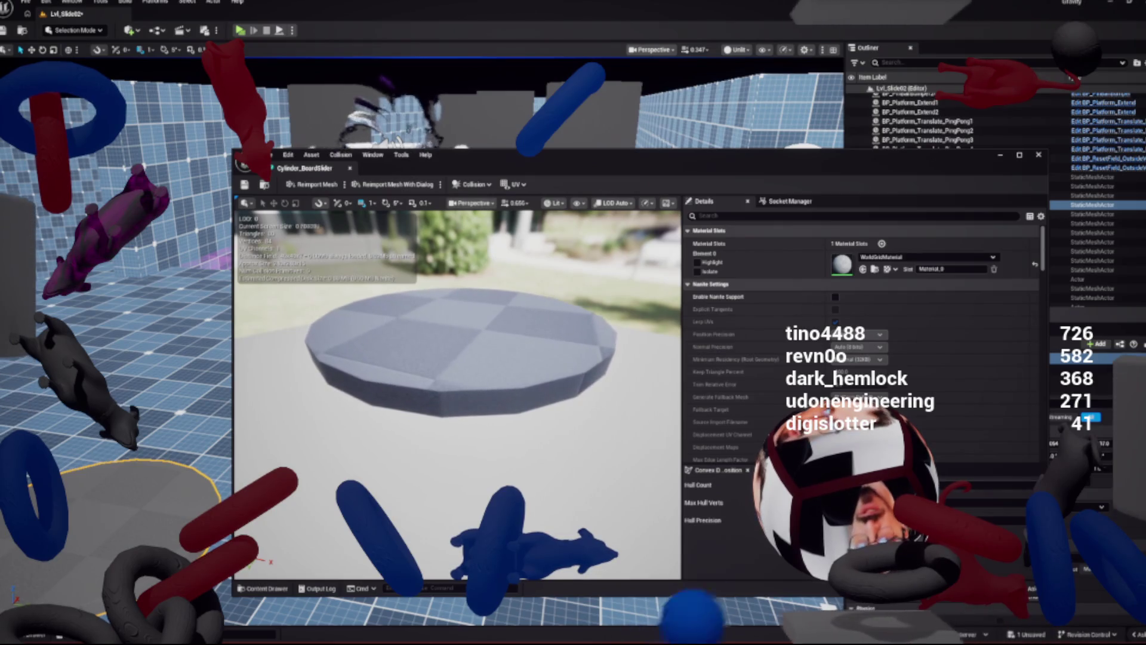
click(472, 184)
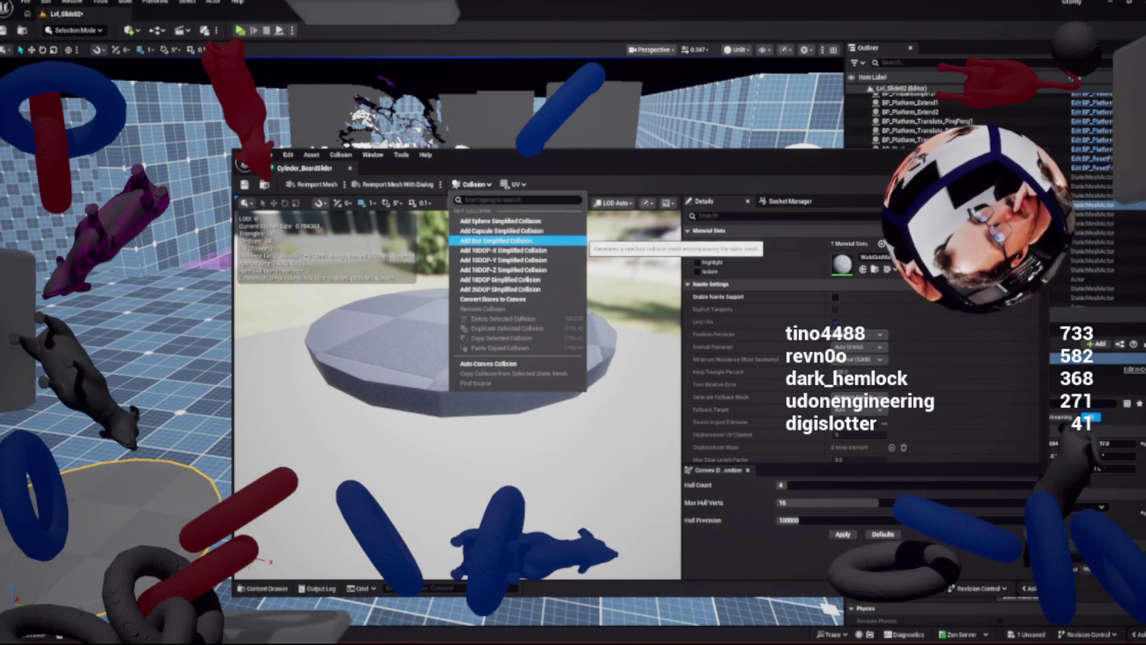
key(Escape)
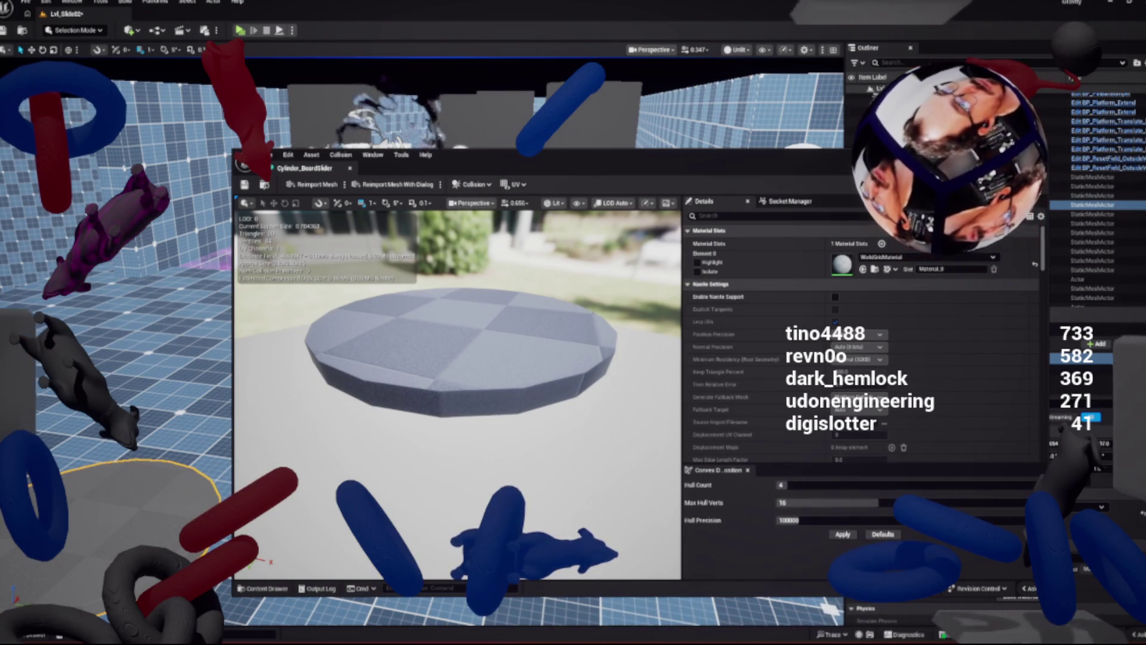
Try convex collision with Max Hull Verts 20 and Hull Precision 550000, then undo it
click(800, 502)
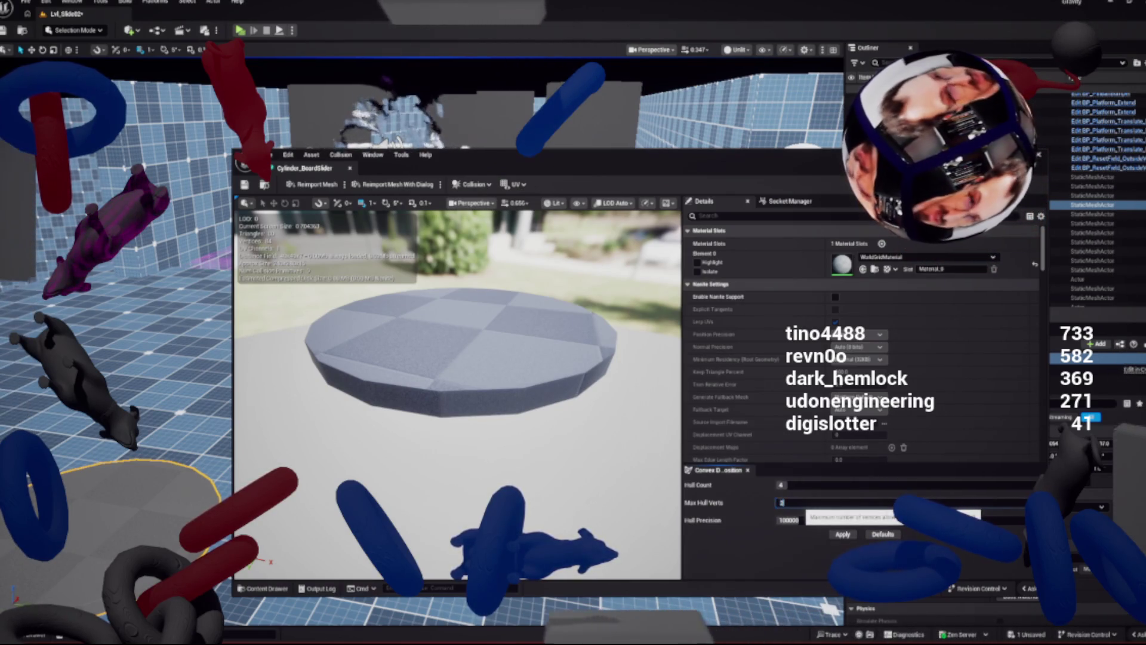
text(20)
key(Tab)
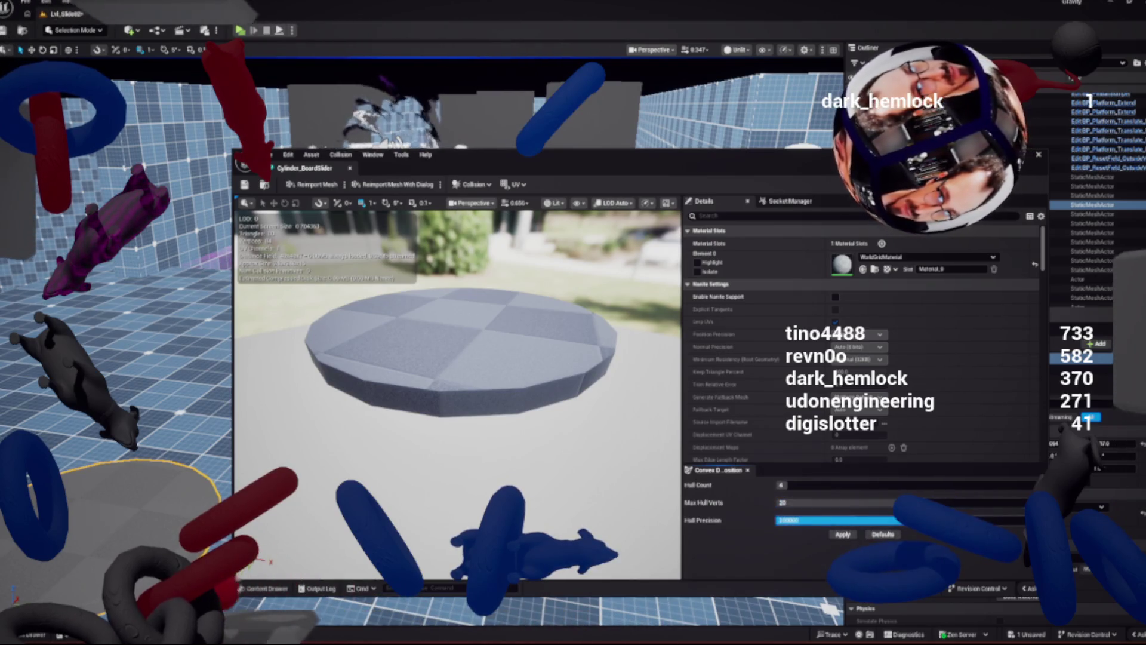
text(550000)
key(Return)
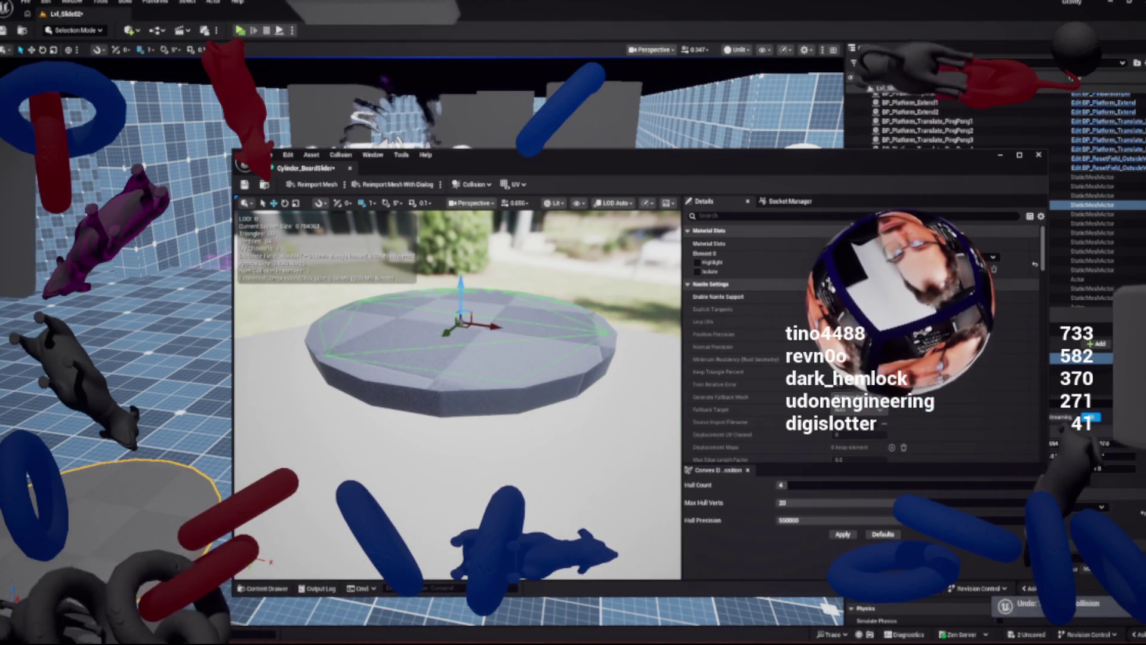
key(ctrl+z)
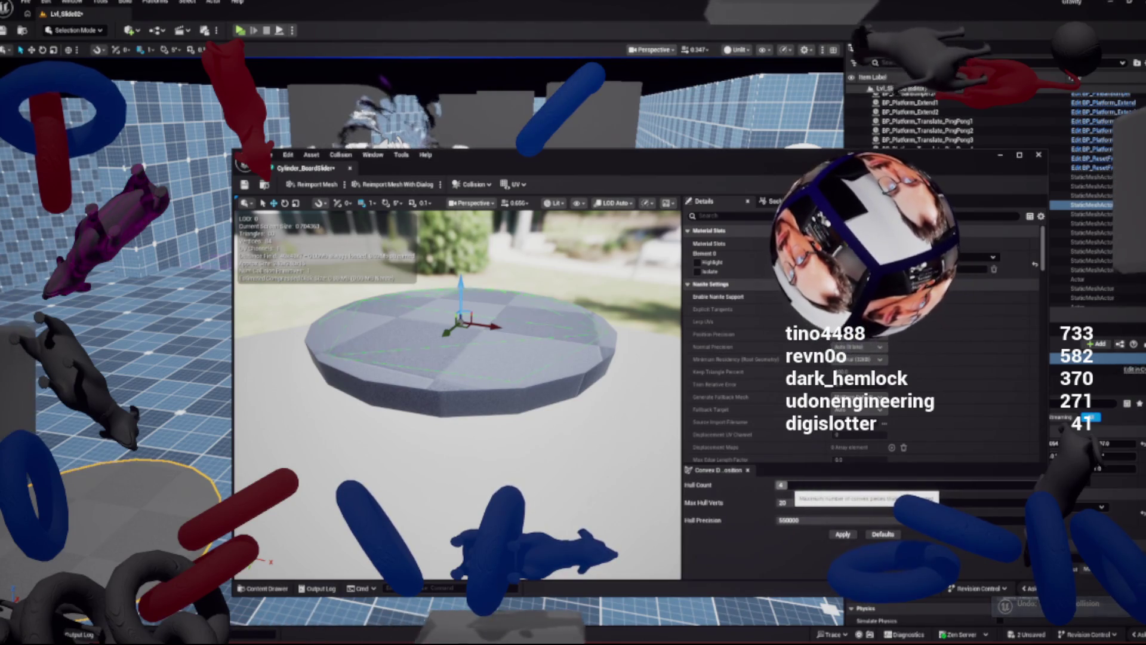
Generate a single convex hull (Hull Count 1) and view the platform from above
click(781, 484)
text(1)
key(Return)
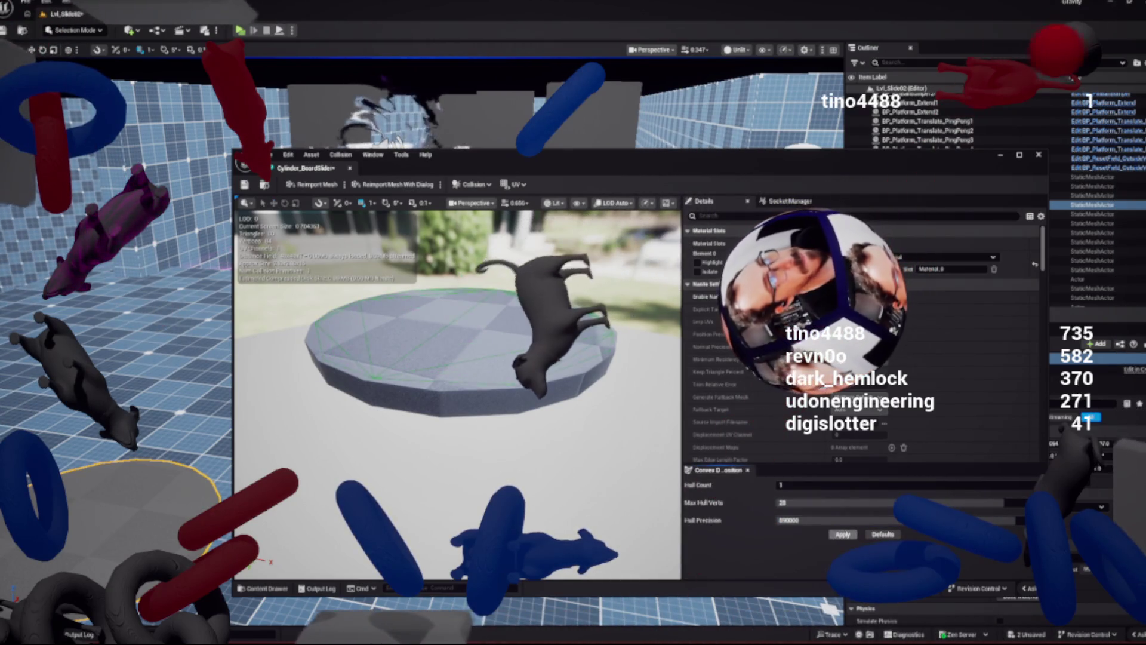
click(842, 534)
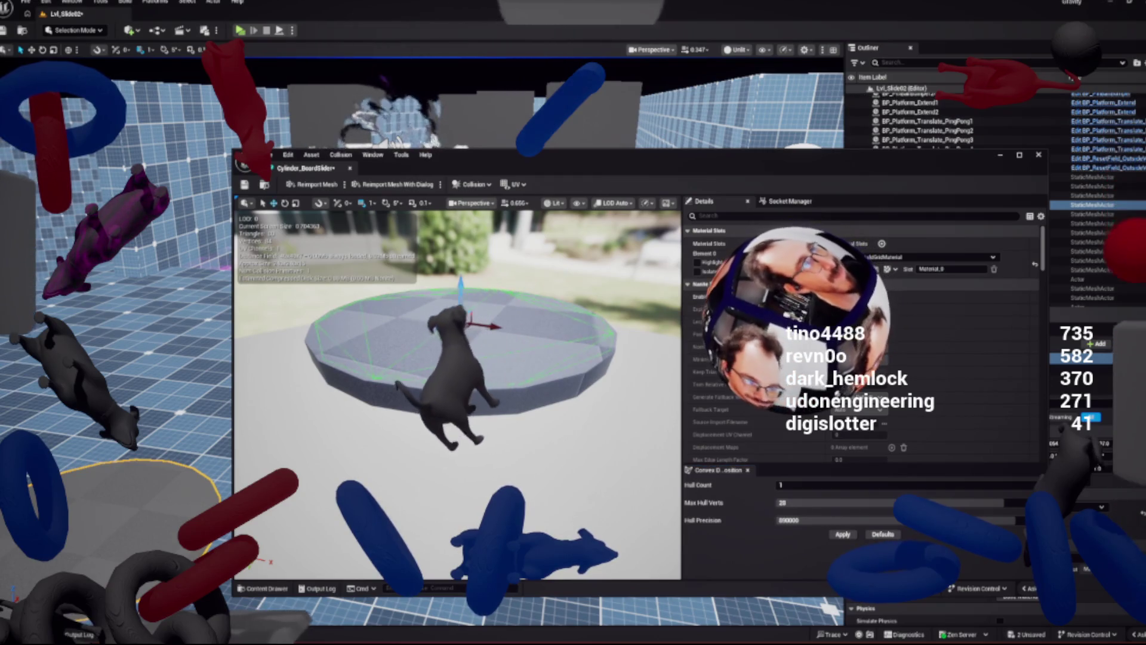
mouse_move(454, 358)
mouse_down()
mouse_move(454, 274)
mouse_move(454, 304)
mouse_move(418, 292)
mouse_up()
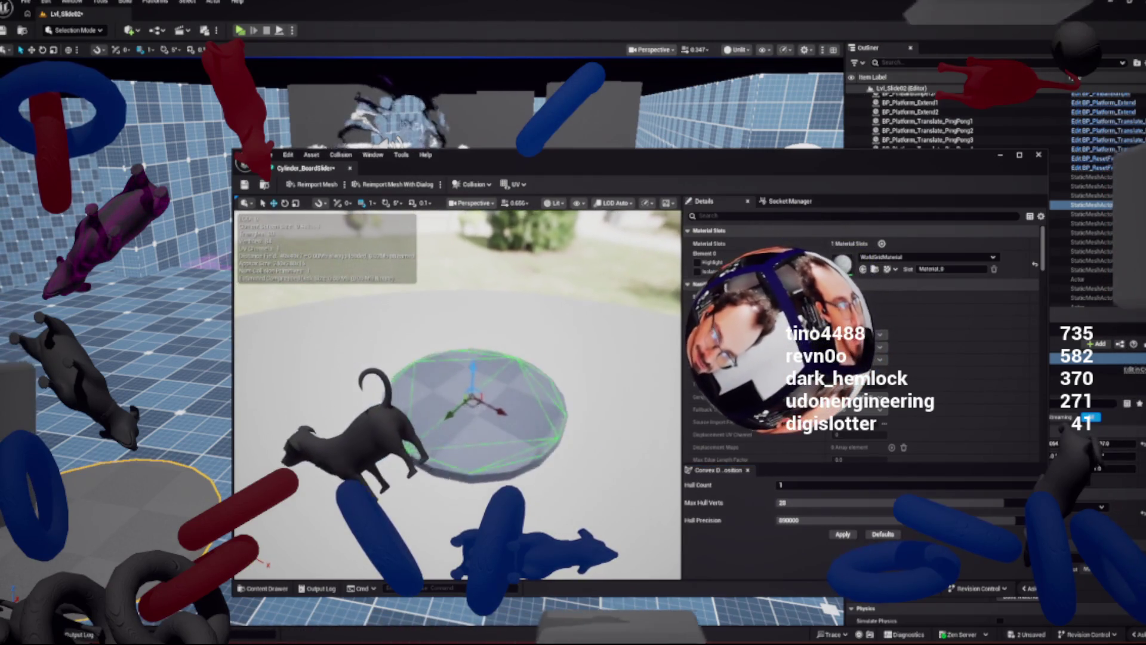
click(859, 502)
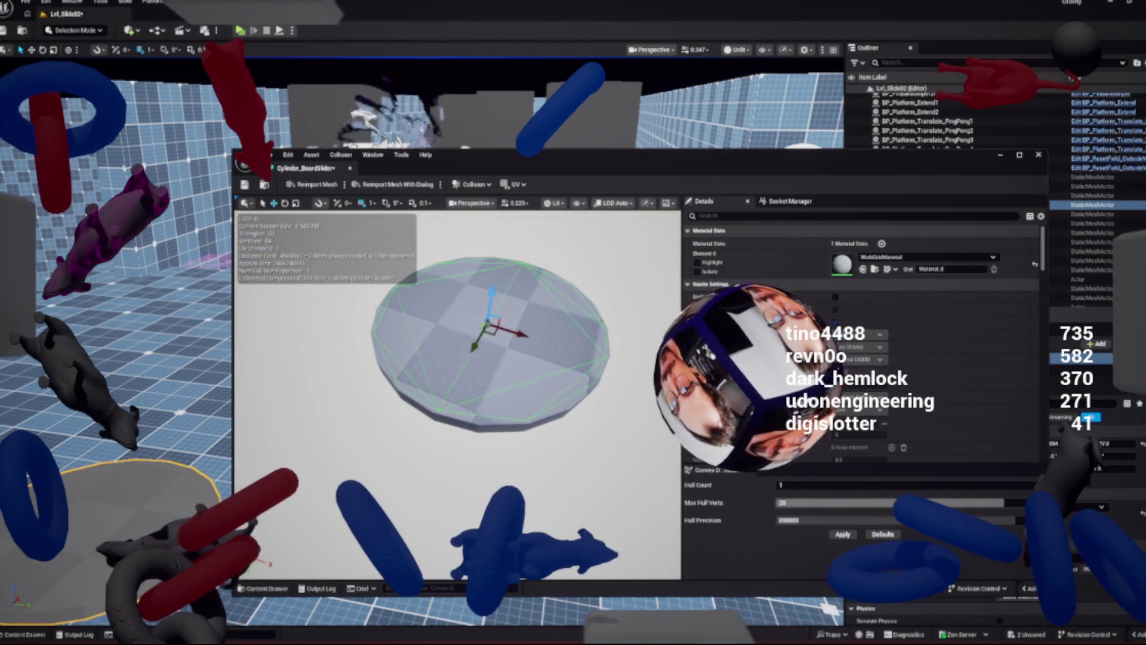
Regenerate the convex collision with 32 max hull verts and 1000000 precision, undoing a stray hull move
text(32)
key(Return)
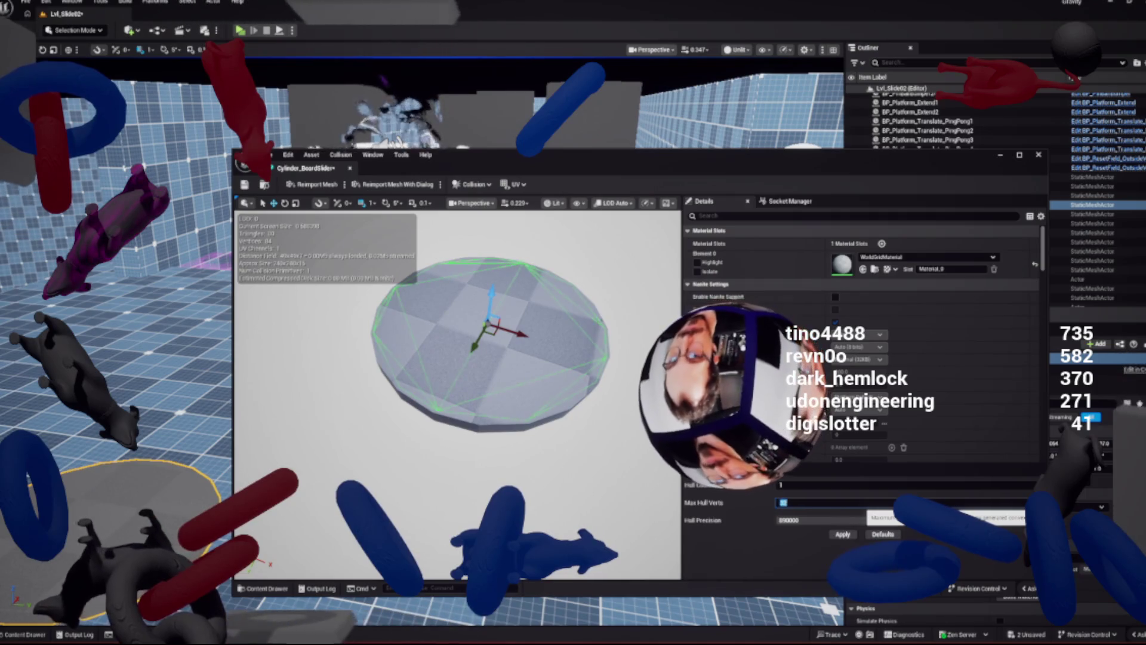
text(1000000)
key(Return)
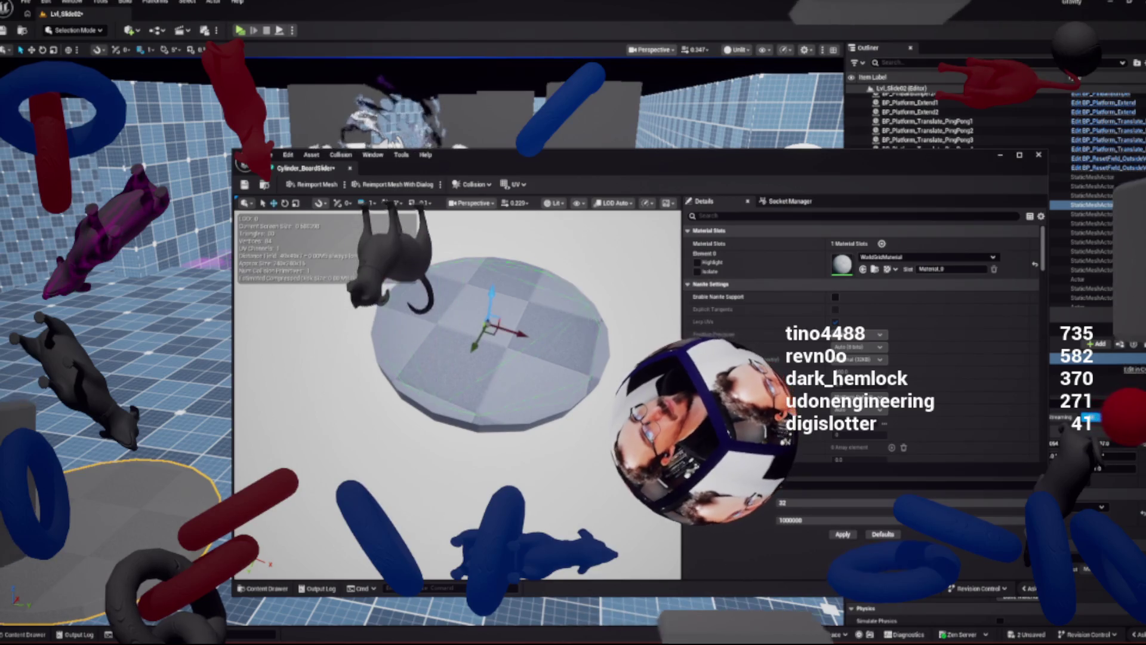
scroll(509, 326, up, 3)
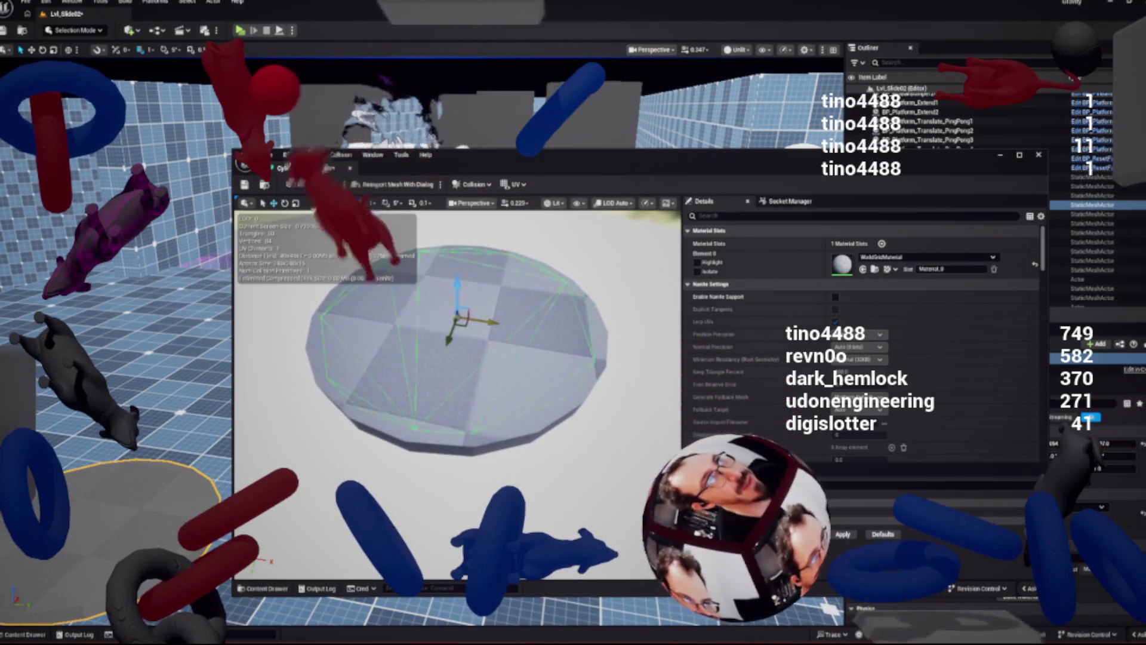
drag(509, 326, 536, 329)
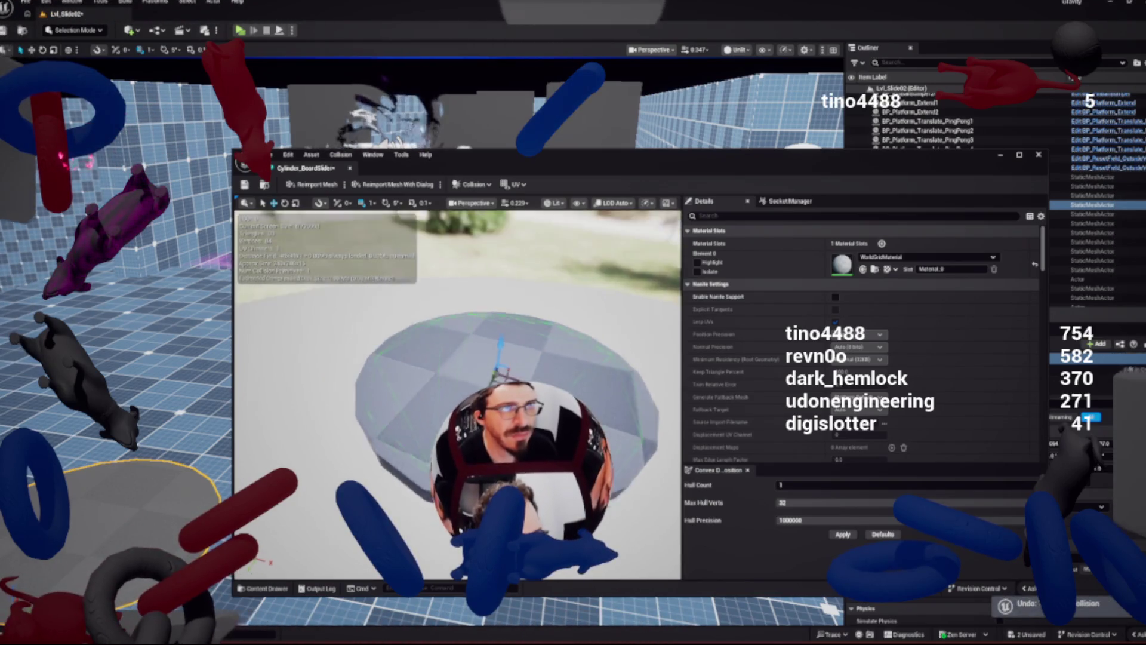
key(ctrl+z)
Inspect the disc's new collision from above, then close the Cylinder_BoardSlider mesh editor
mouse_move(457, 358)
mouse_down()
mouse_move(457, 346)
mouse_move(465, 417)
mouse_up()
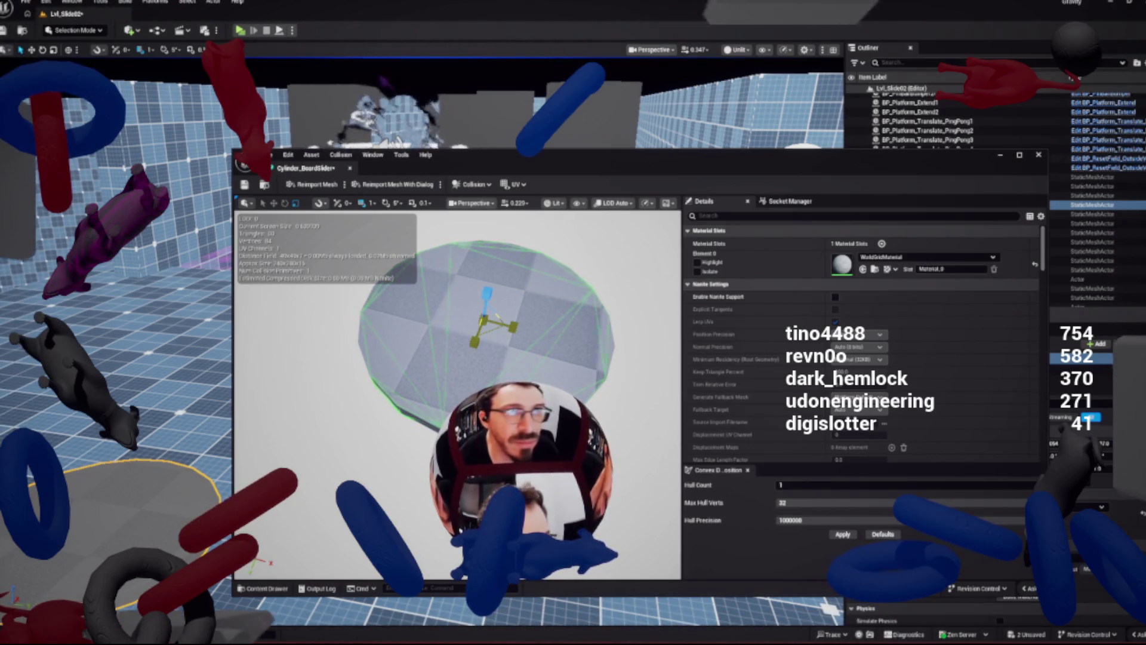
drag(466, 417, 465, 400)
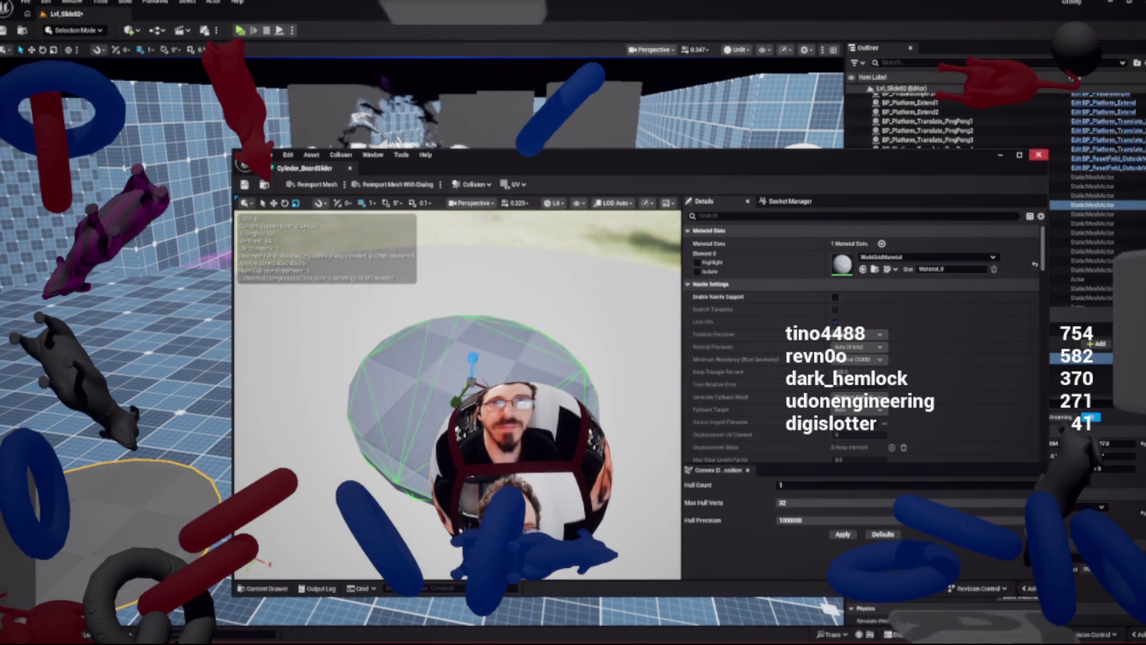
click(787, 187)
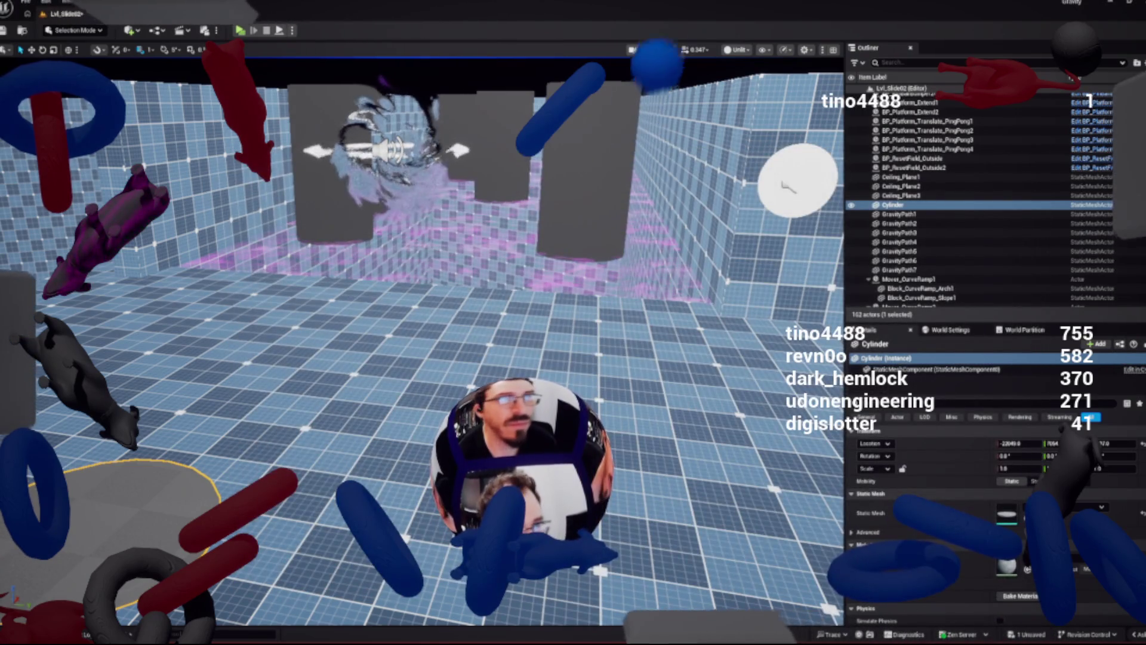
Open BPC_Gravity_BoardSlider_Locked and BPC_Gravity_BoardSlider_Locked_Cylinder from the Content Drawer
key(ctrl+space)
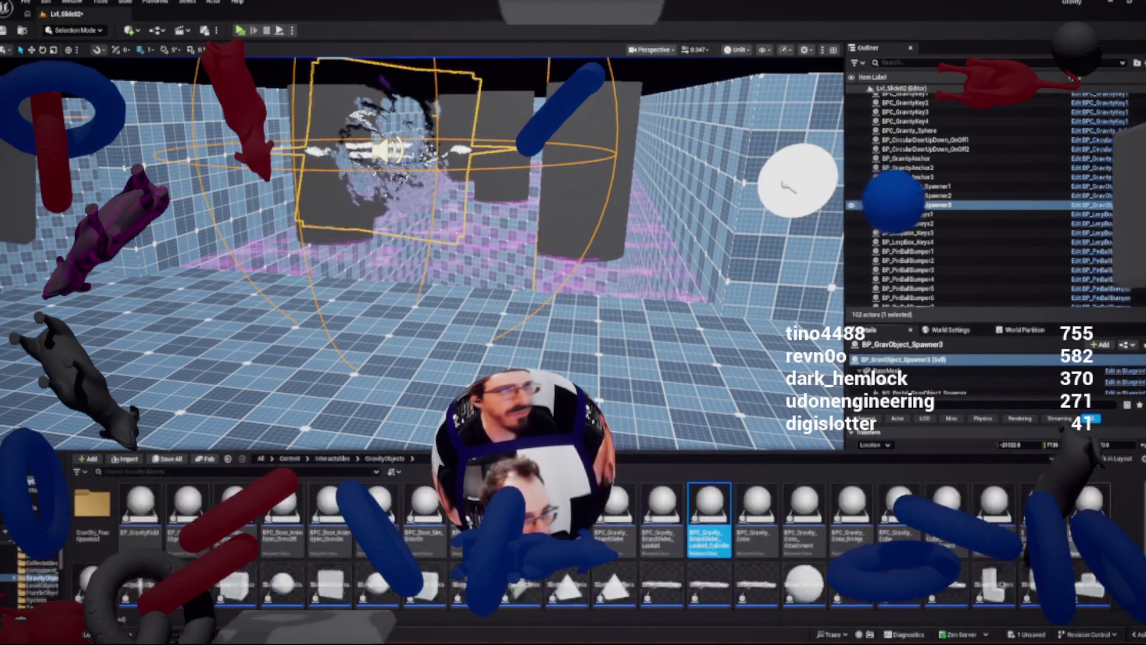
key(Return)
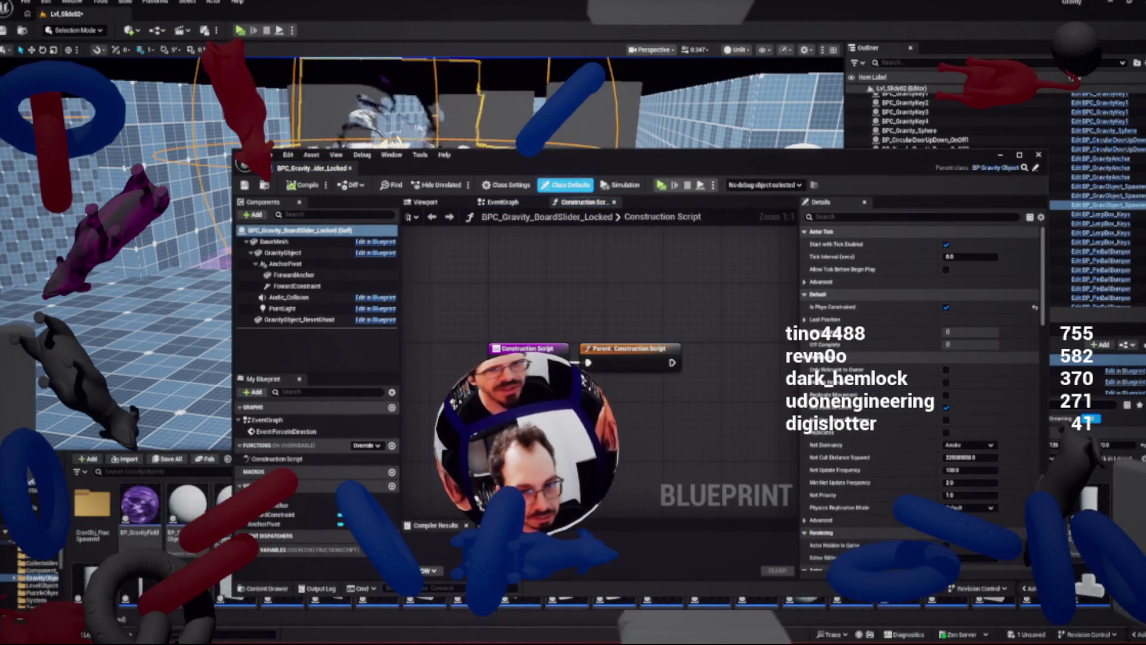
mouse_move(537, 154)
mouse_down()
mouse_move(394, 84)
mouse_move(378, 63)
mouse_up()
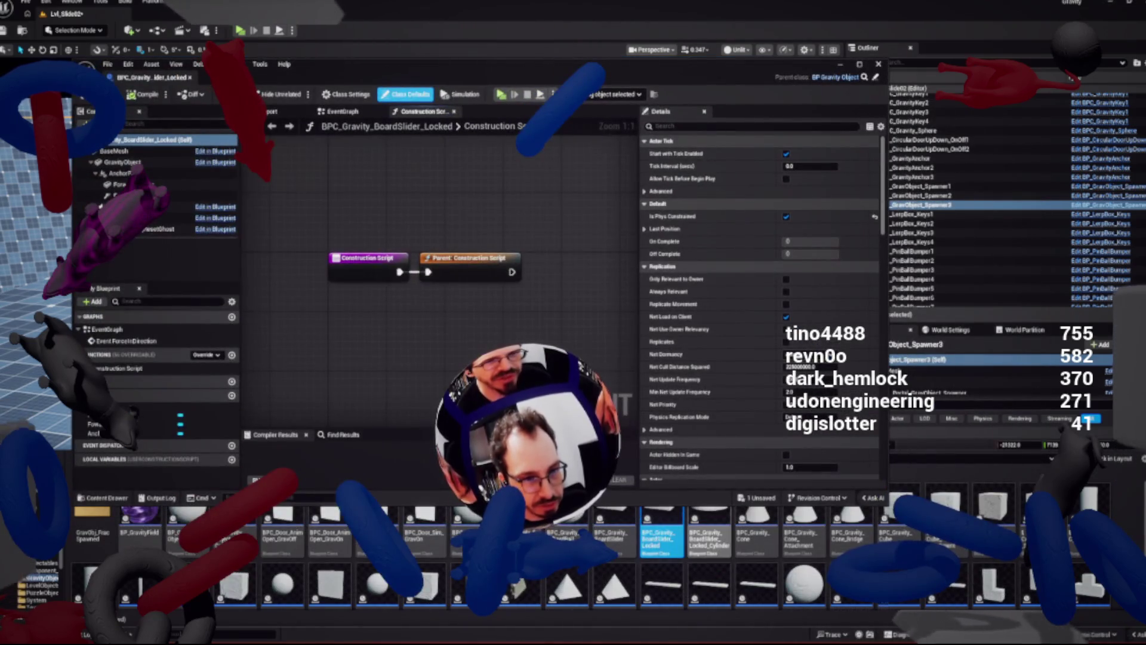
key(Return)
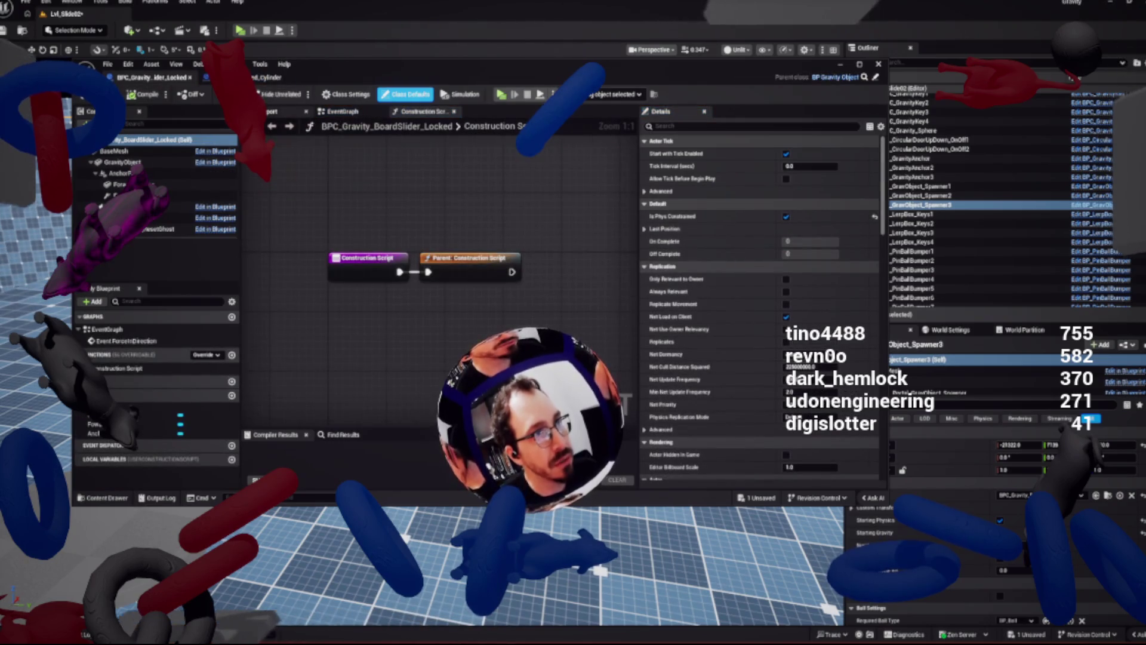
Look through the AnchorPivot component's Details settings
click(119, 173)
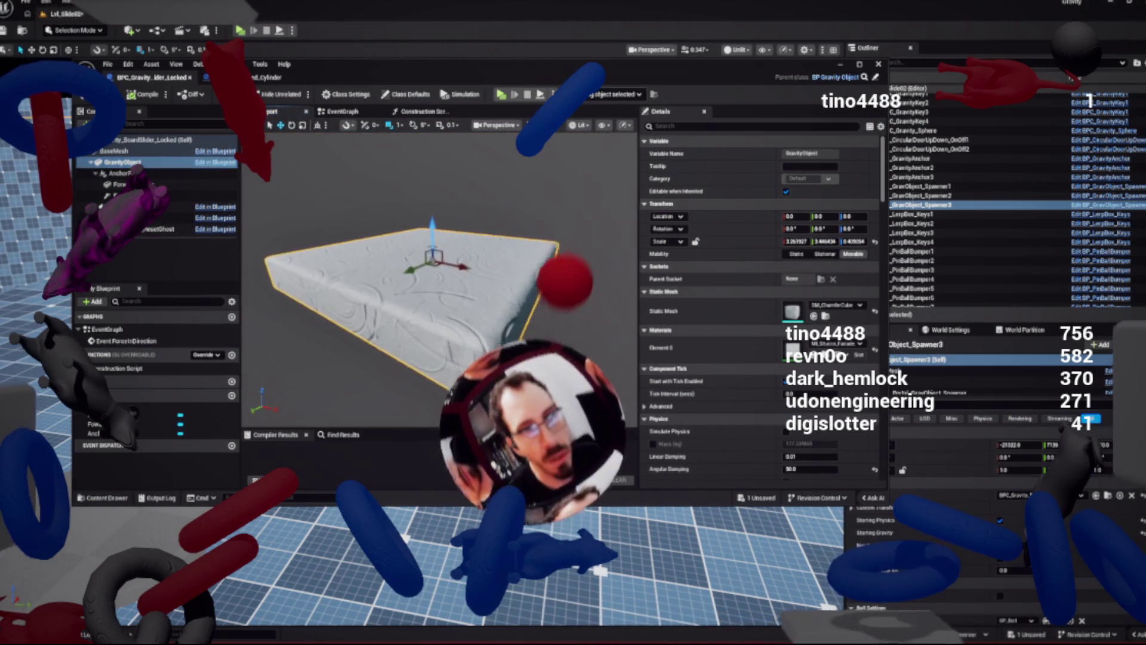
scroll(758, 304, down, 10)
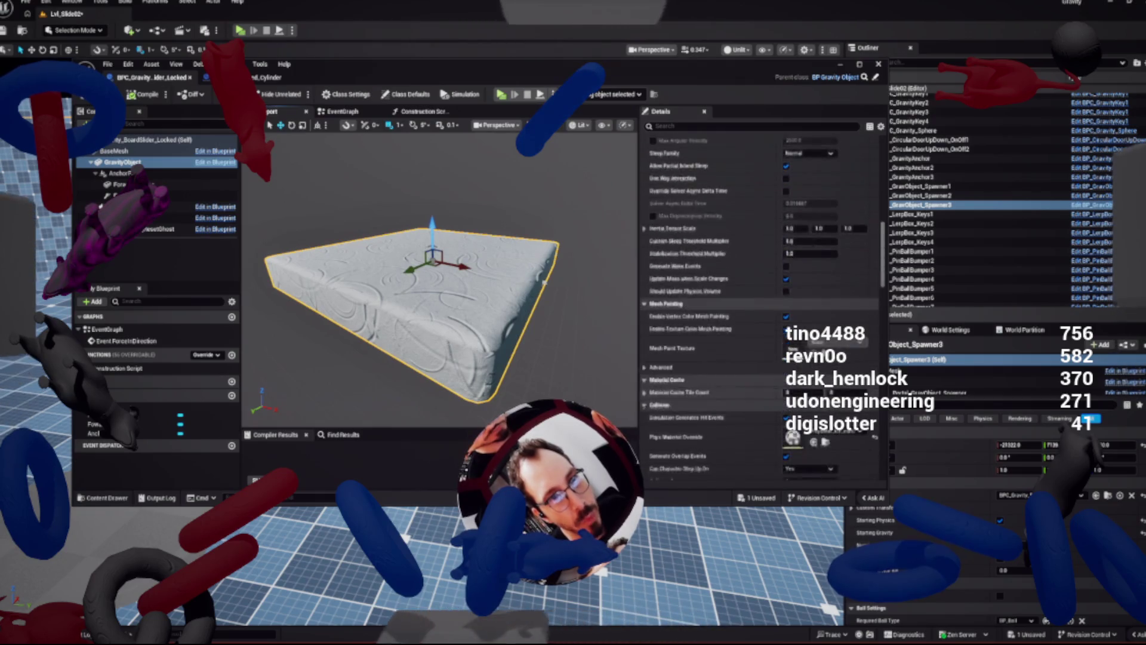
scroll(758, 304, down, 2)
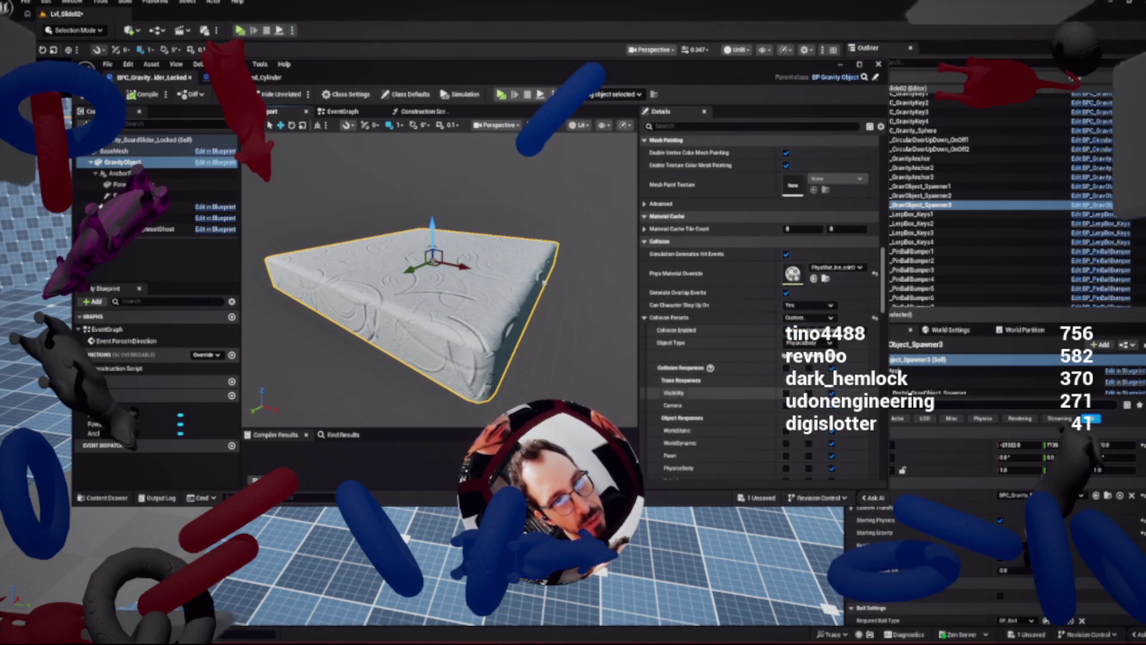
scroll(758, 304, down, 15)
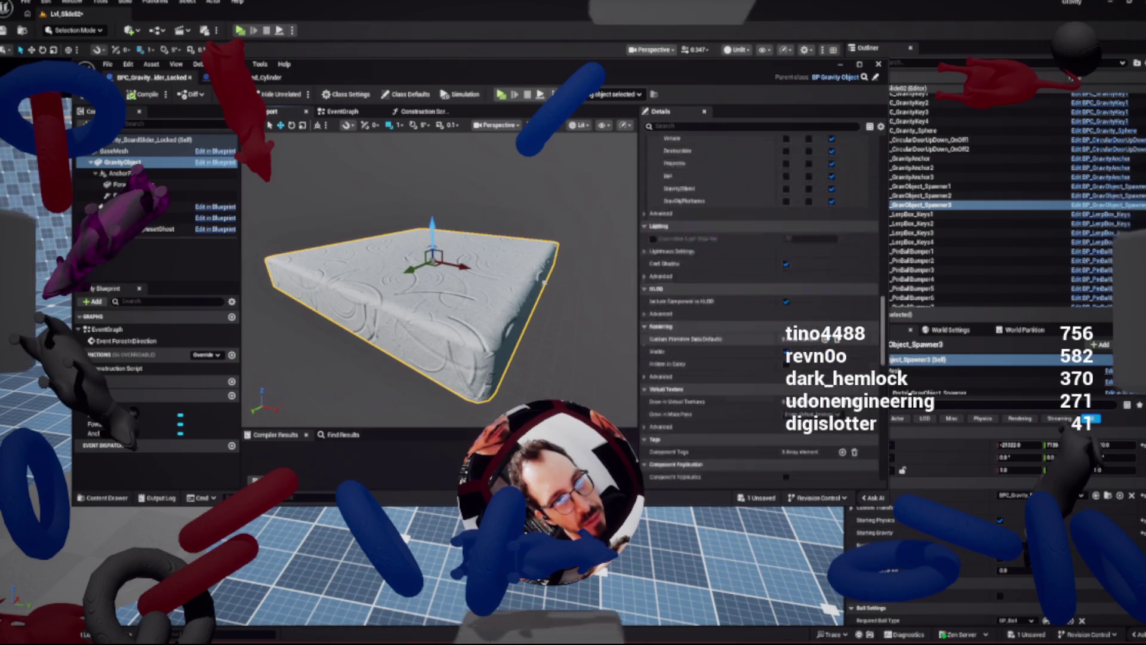
scroll(758, 304, up, 12)
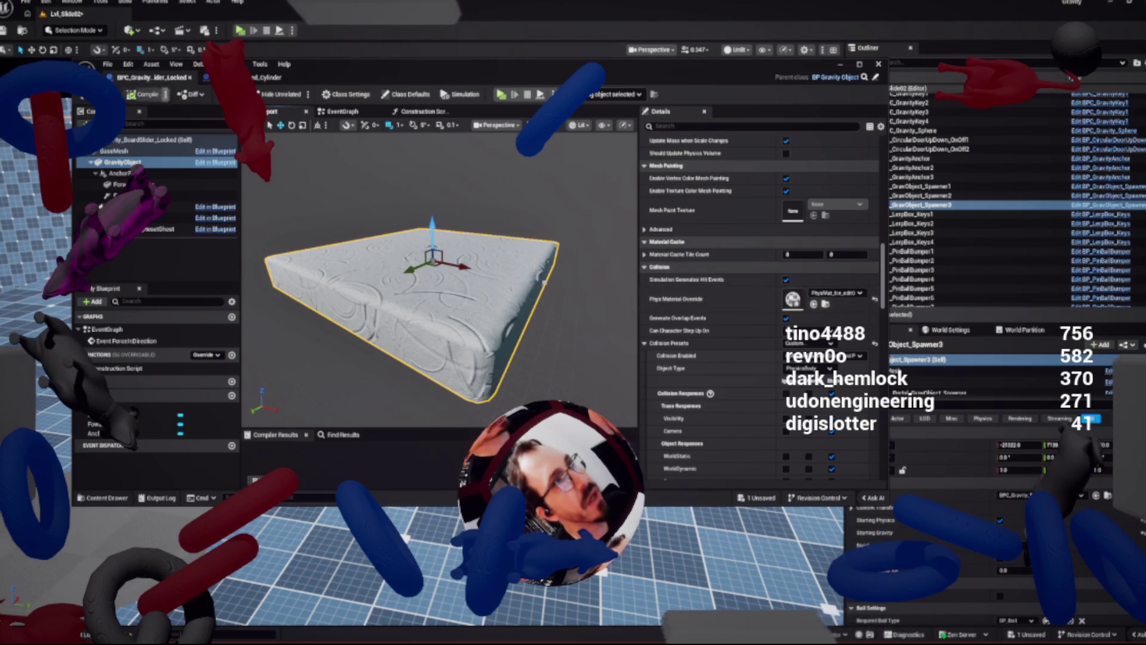
click(269, 77)
Review the GravityObject's Custom PhysicsBody collision settings and compile BPC_Gravity_BoardSlider_Locked_Cylinder
scroll(758, 304, down, 10)
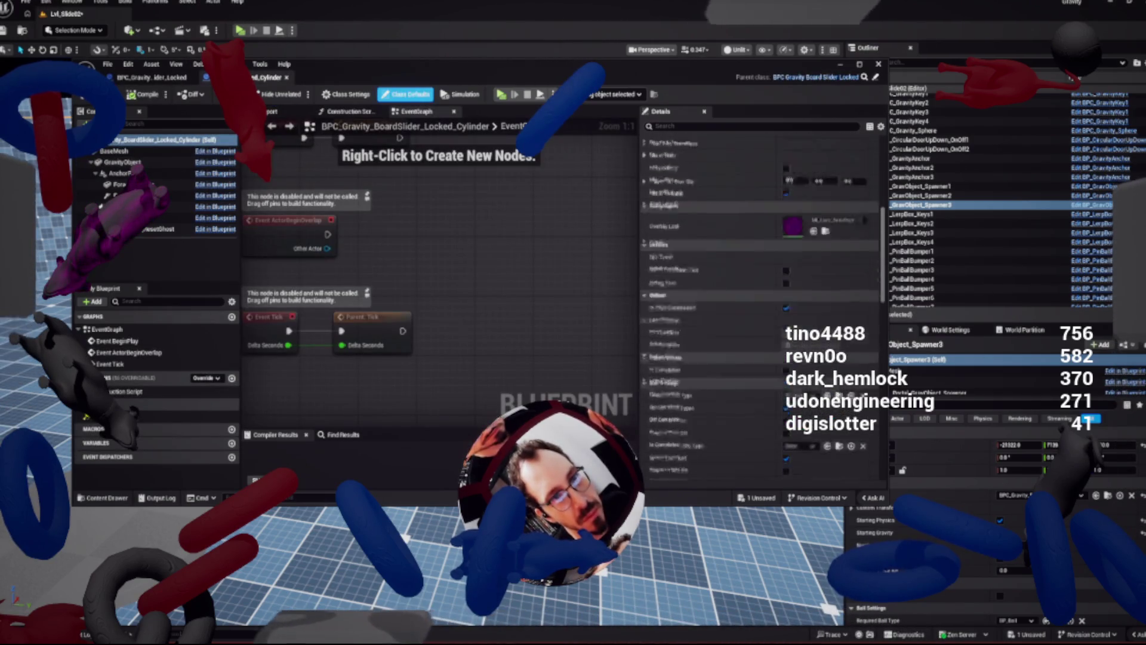
scroll(758, 305, down, 10)
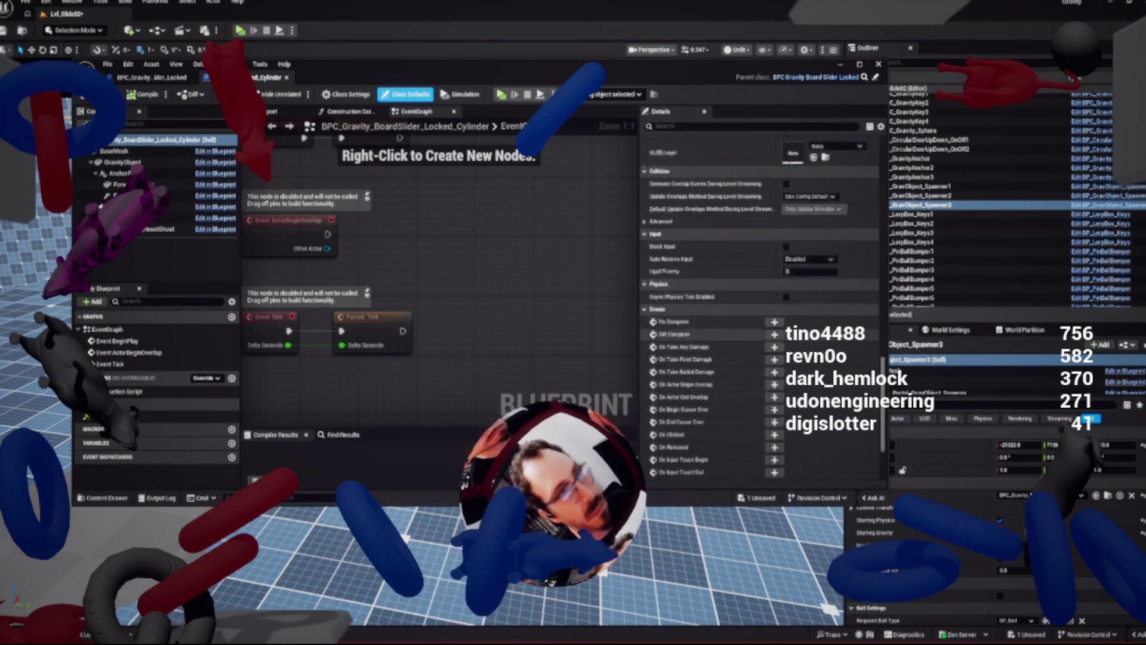
scroll(758, 304, up, 8)
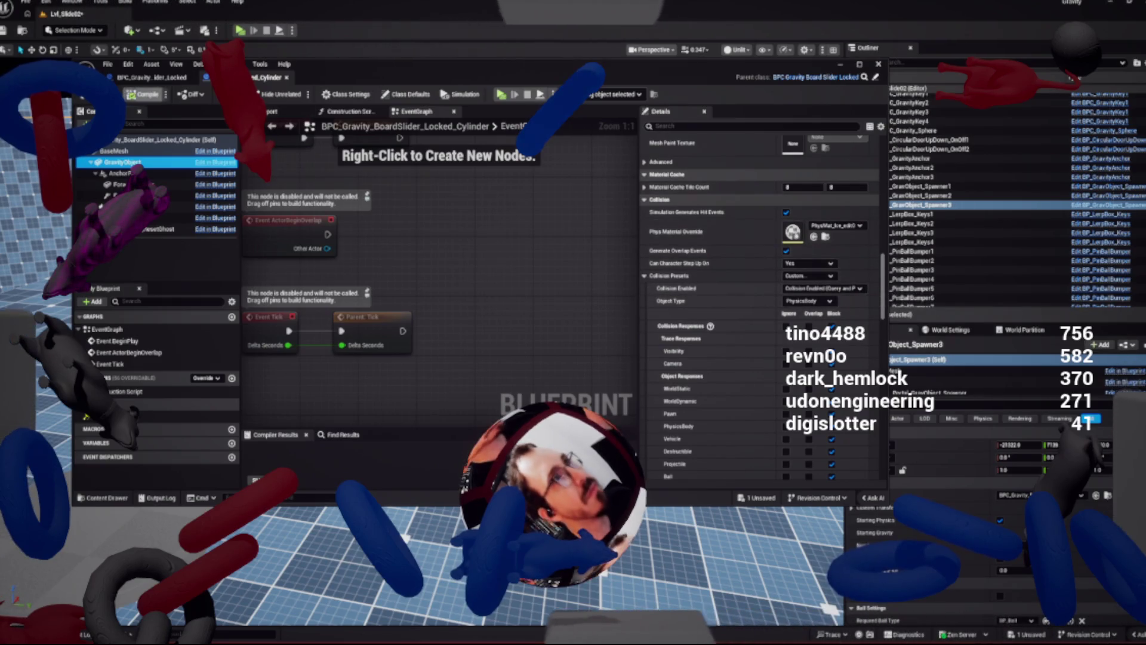
click(143, 94)
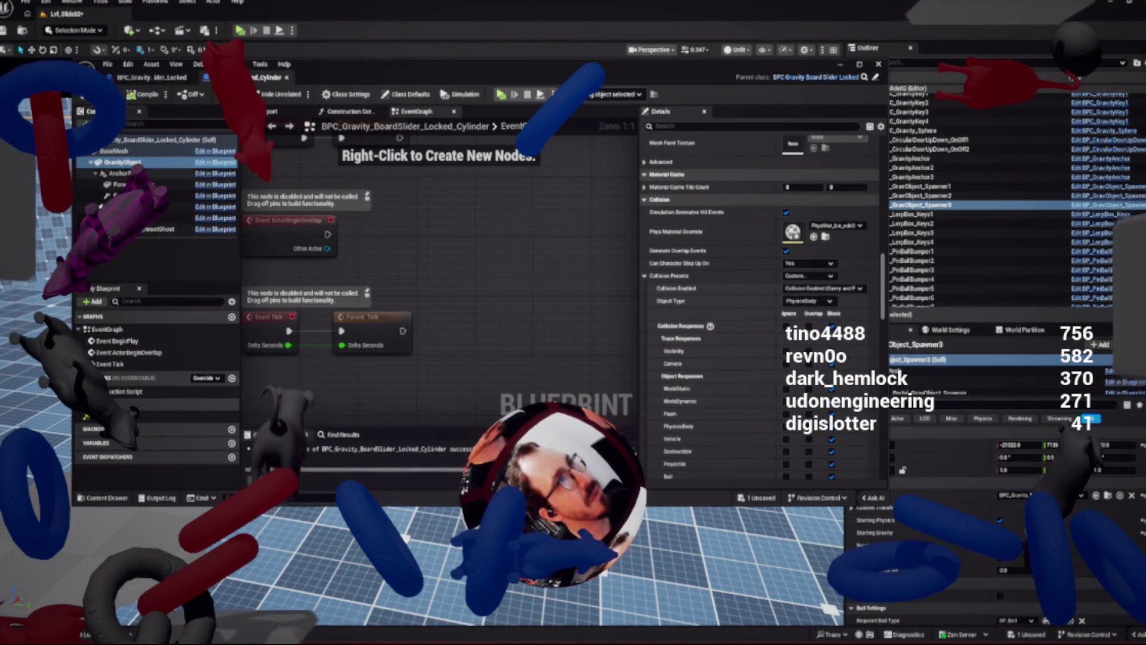
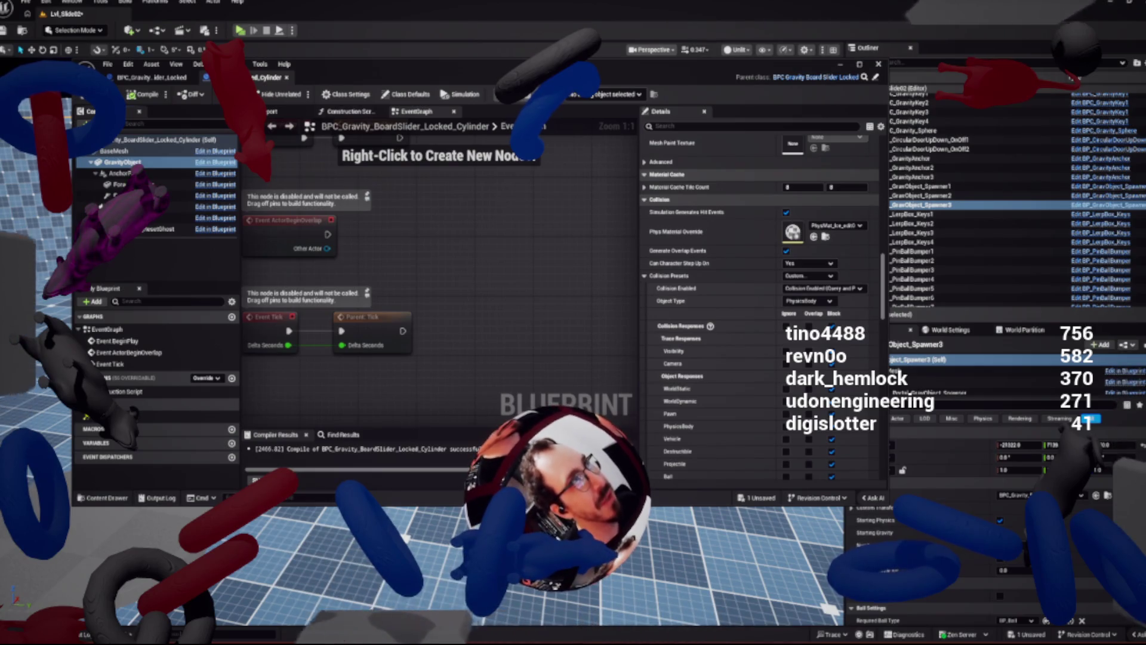
Shift the Blueprint editor left, make it taller and wider, and widen the event graph
drag(349, 73, 313, 80)
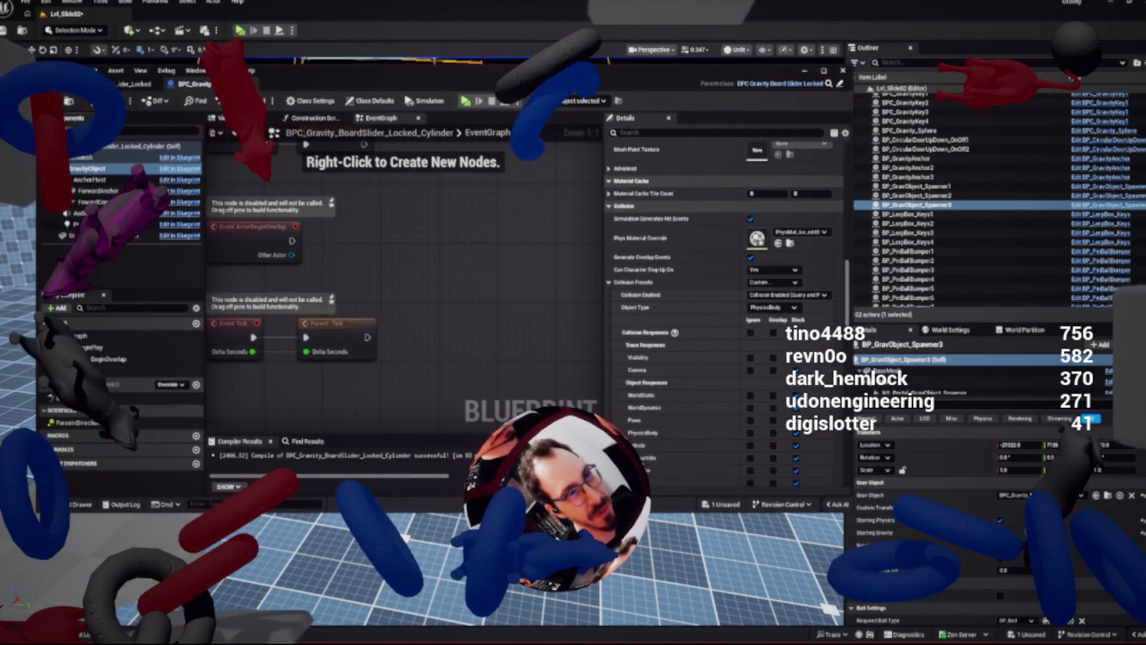
drag(555, 511, 555, 583)
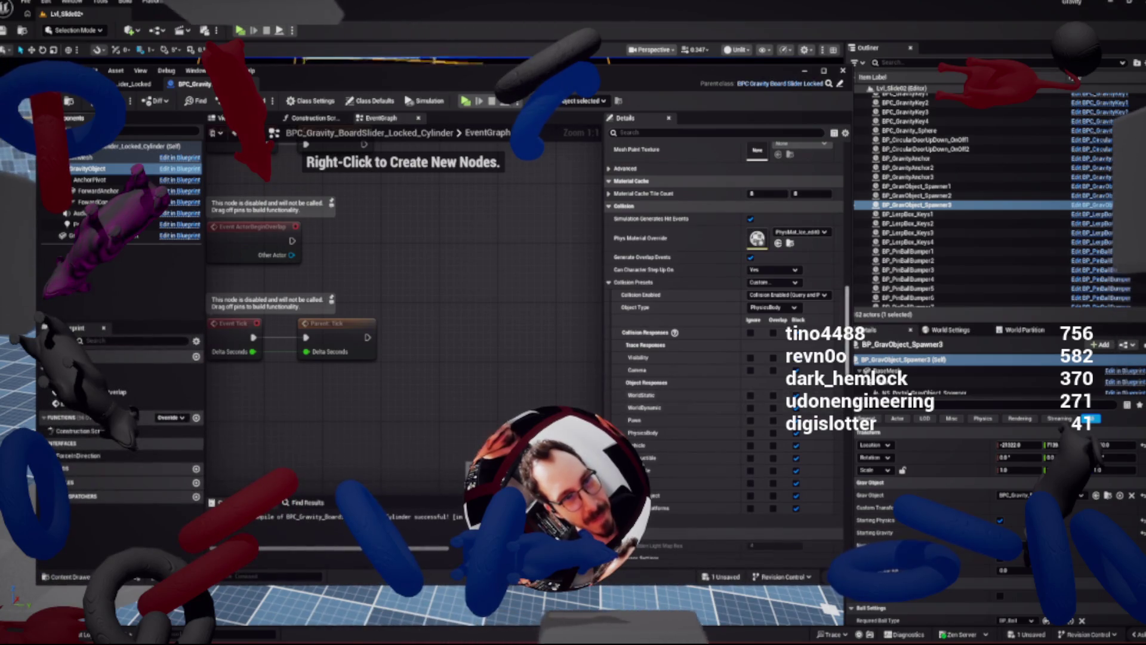
drag(848, 298, 919, 298)
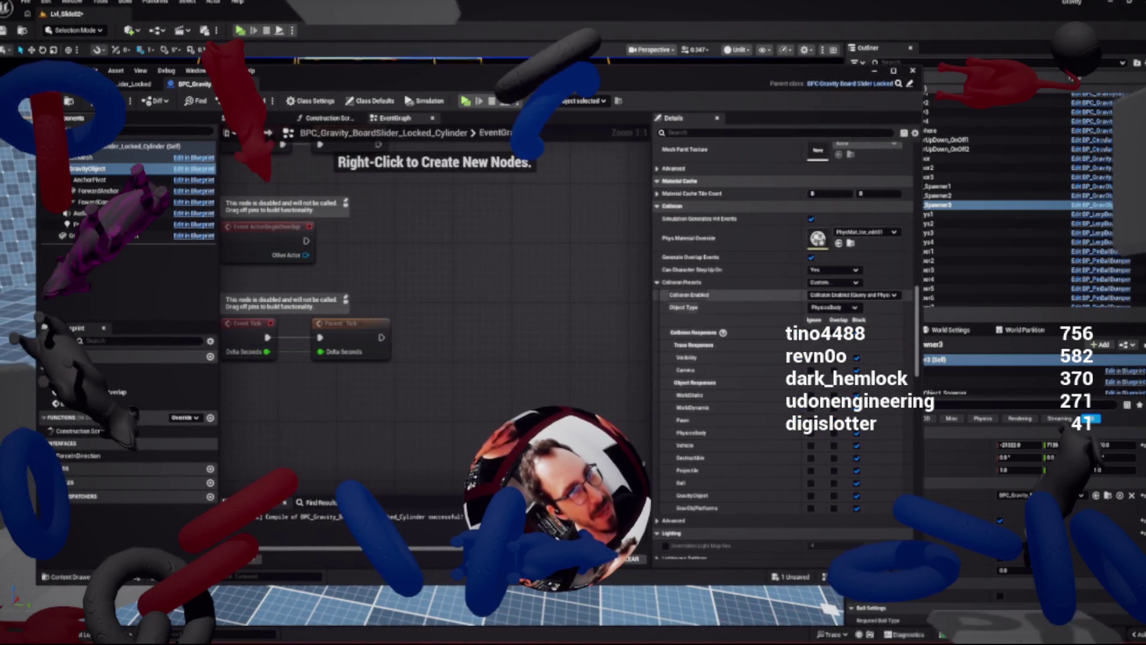
drag(651, 286, 668, 287)
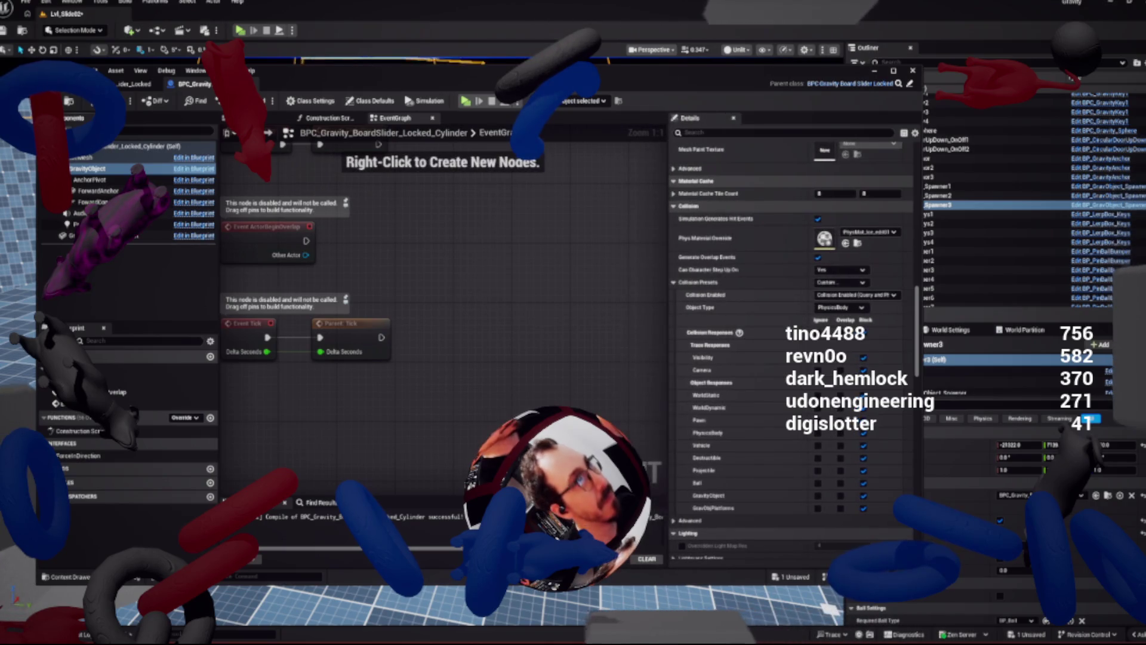
drag(596, 70, 577, 69)
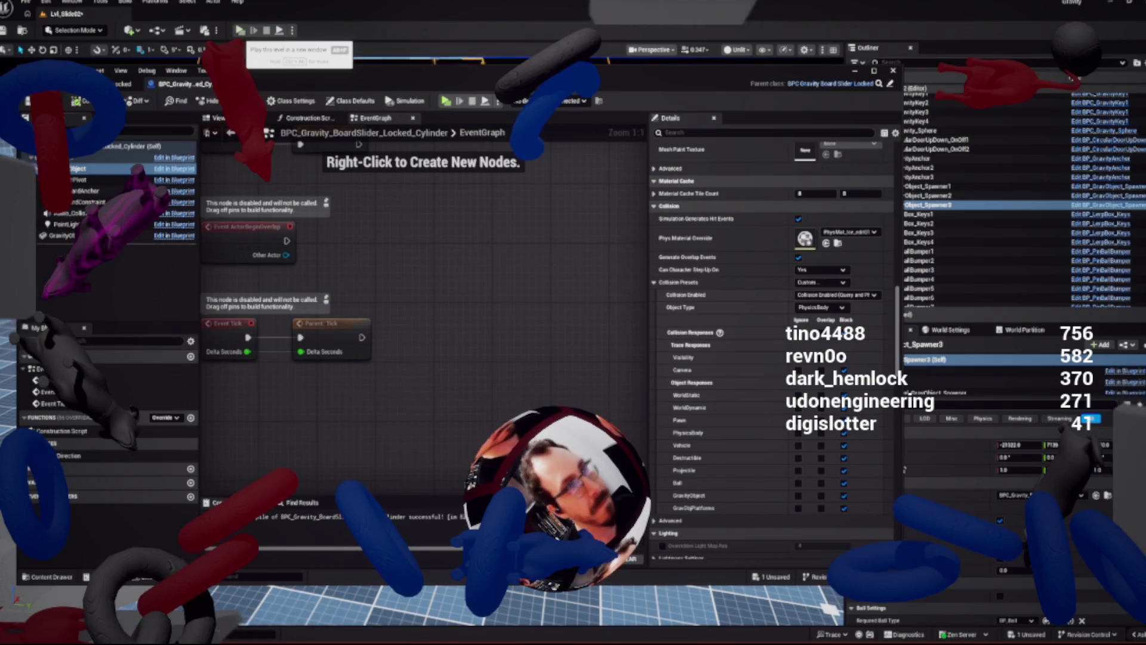
Playtest Lvl_Slide02 in the standalone Gravity Preview, then end the session
click(240, 30)
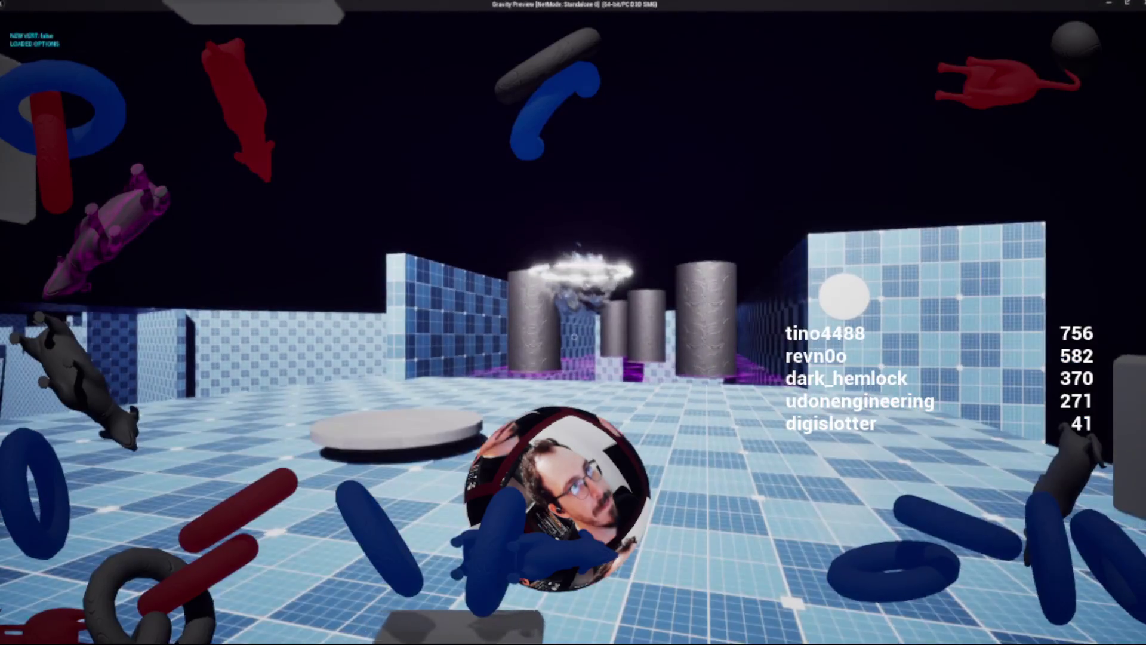
key(Escape)
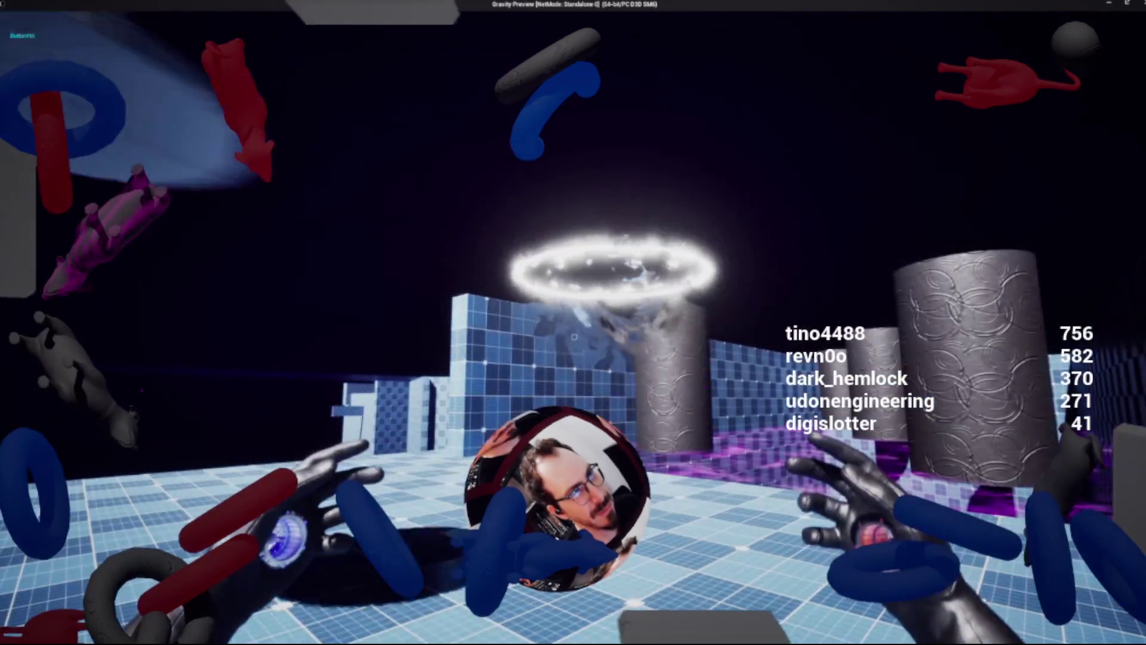
key(Escape)
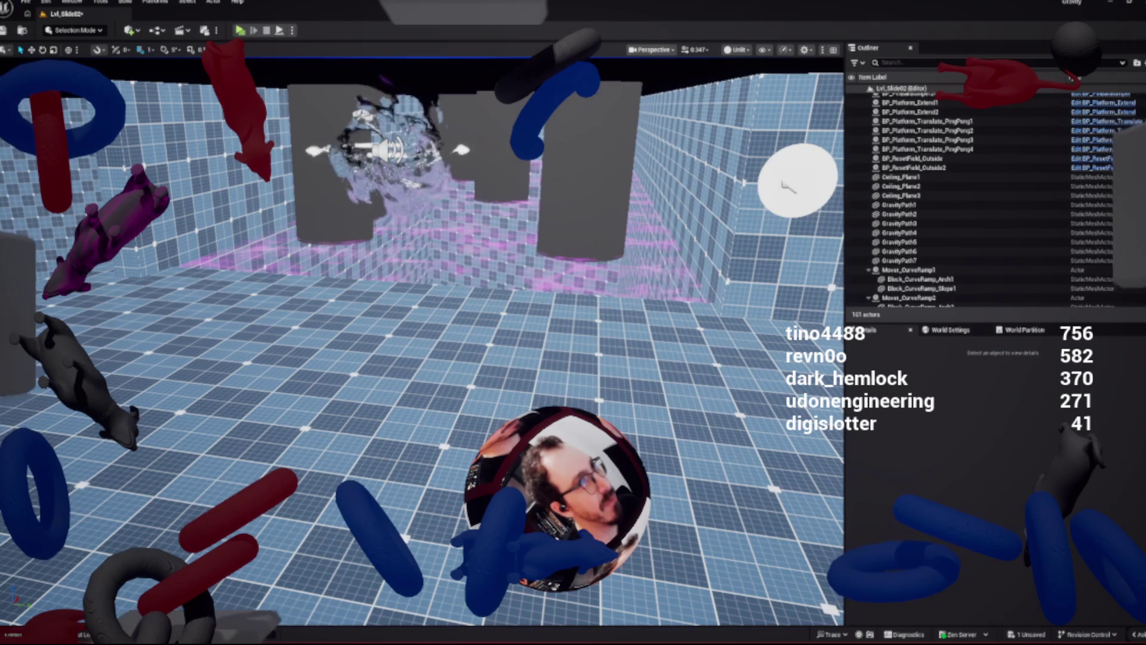
Open BPC_Gravity_BoardSlider_Locked and inspect its ForwardAnchor, GravityObject and class defaults
key(ctrl+space)
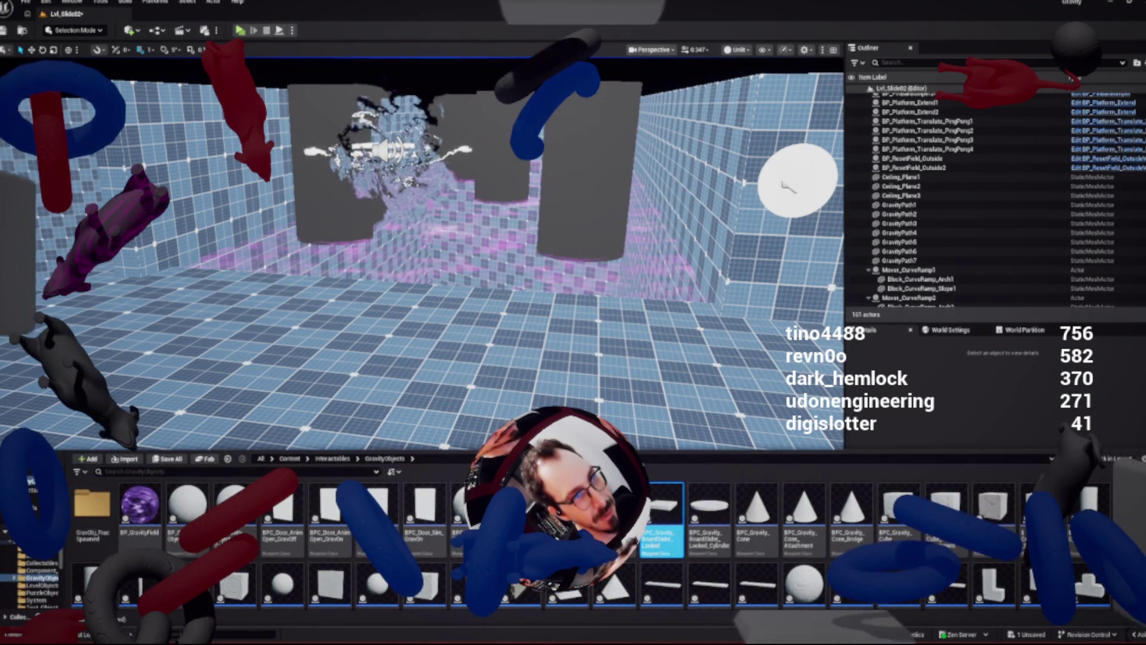
key(Return)
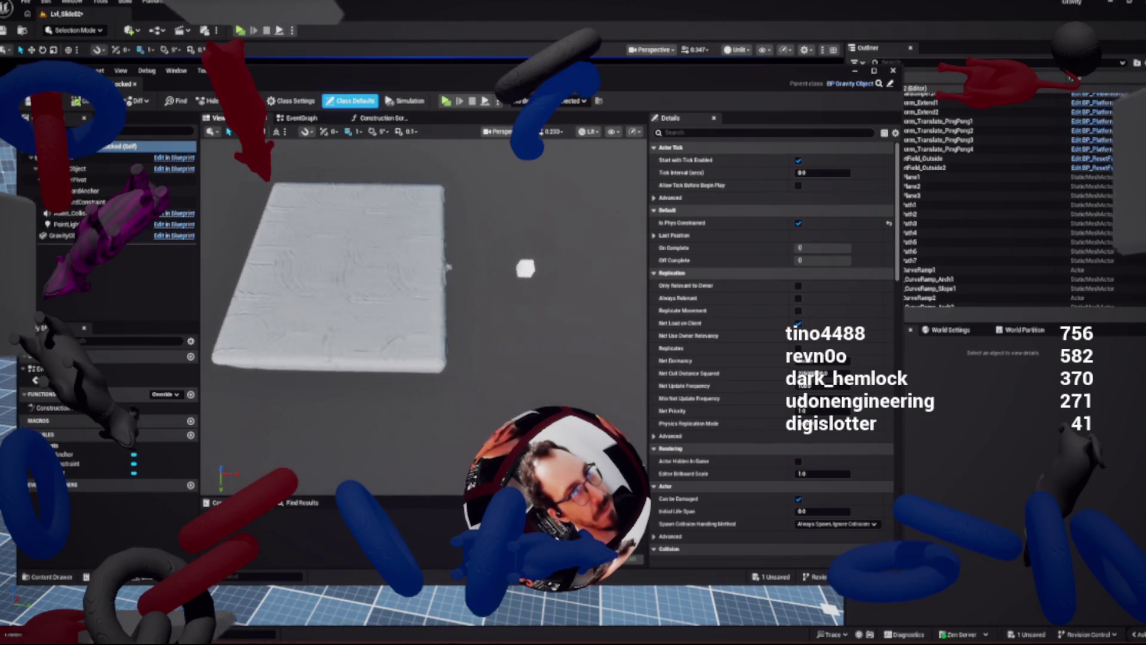
double_click(83, 191)
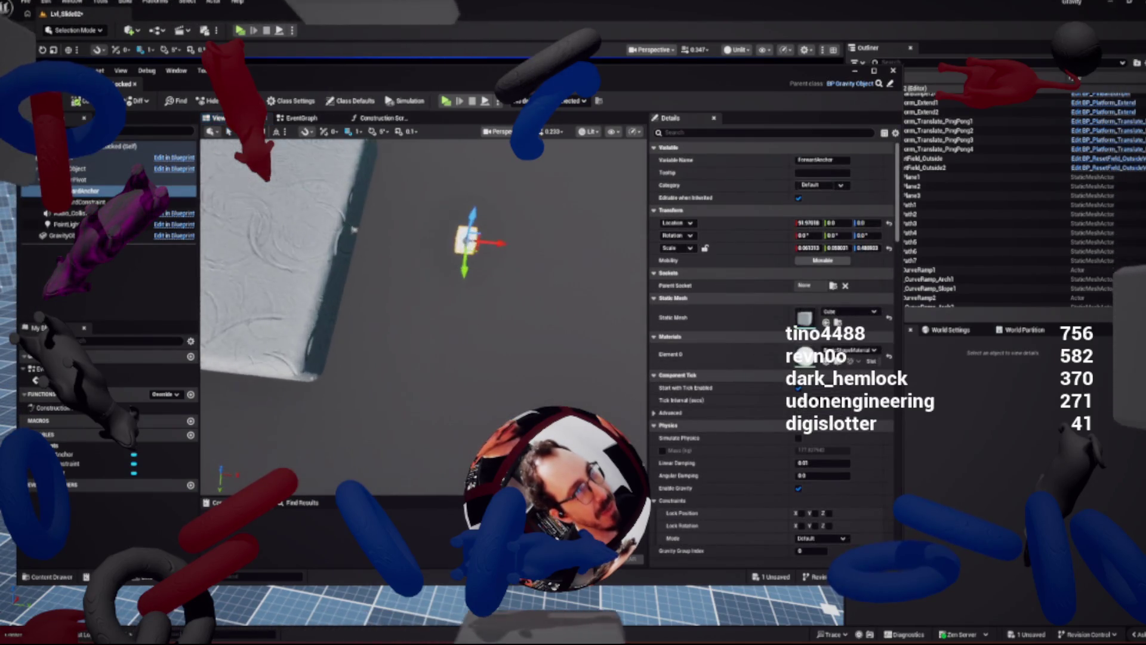
scroll(340, 215, down, 3)
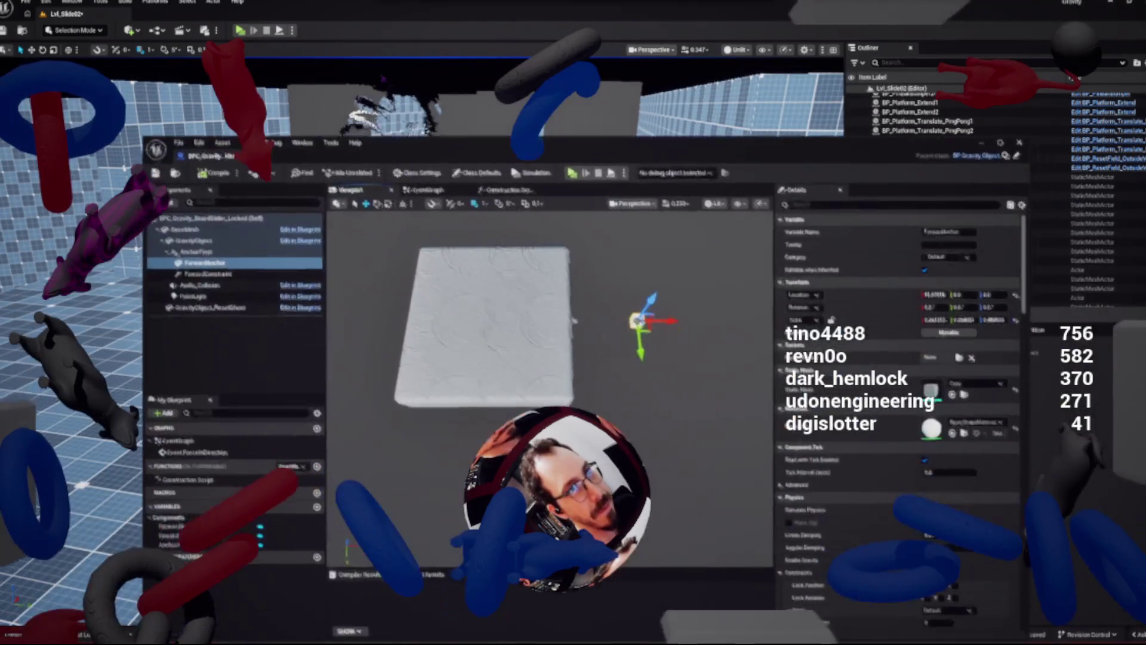
click(193, 240)
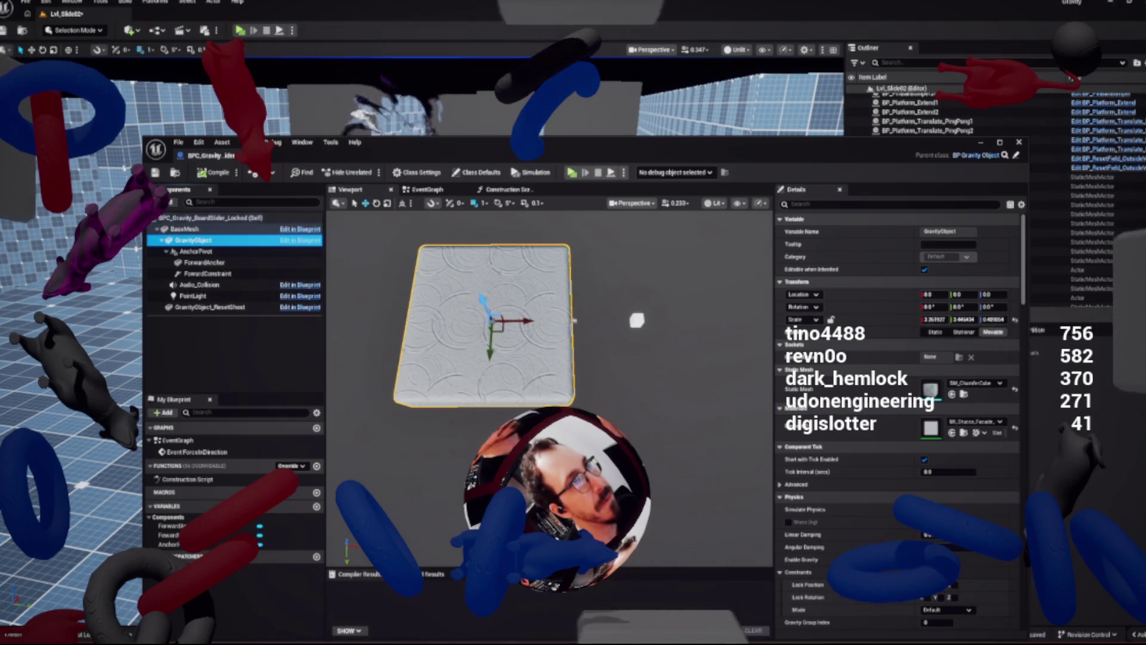
click(209, 217)
mouse_move(468, 148)
mouse_down()
mouse_move(428, 271)
mouse_move(428, 618)
mouse_move(475, 269)
mouse_move(462, 252)
mouse_move(606, 440)
mouse_move(745, 369)
mouse_move(621, 597)
mouse_move(614, 590)
mouse_move(653, 560)
mouse_move(405, 170)
mouse_up()
key(ctrl+space)
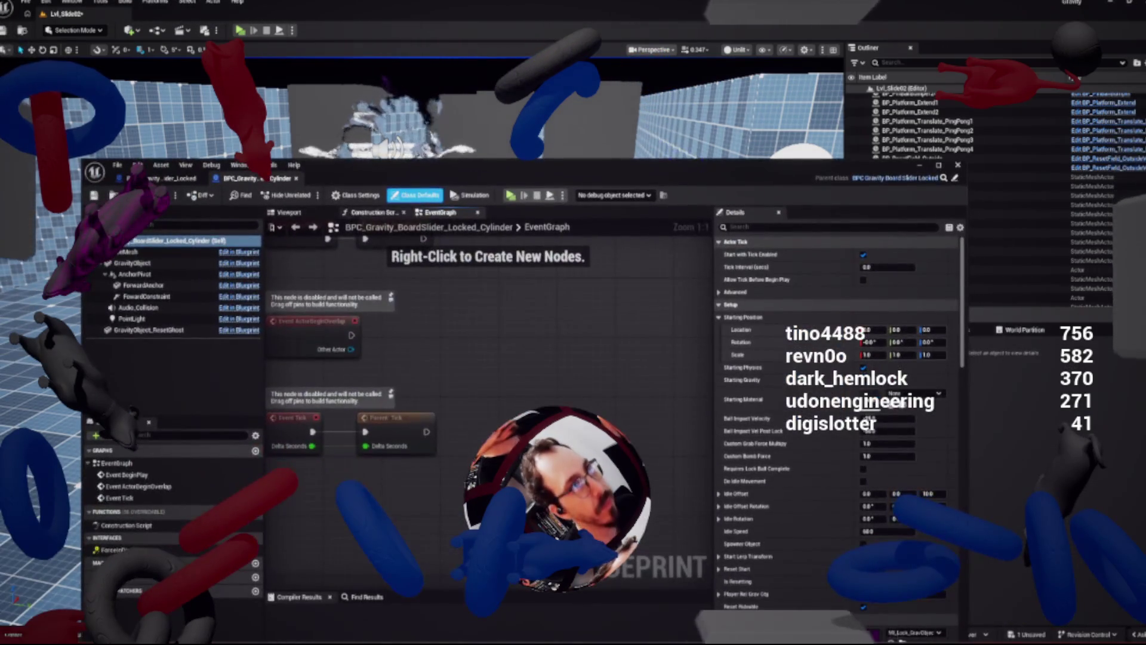
In the cylinder Blueprint viewport, select ForwardAnchor and set its scale to 1, 1, 1
click(289, 212)
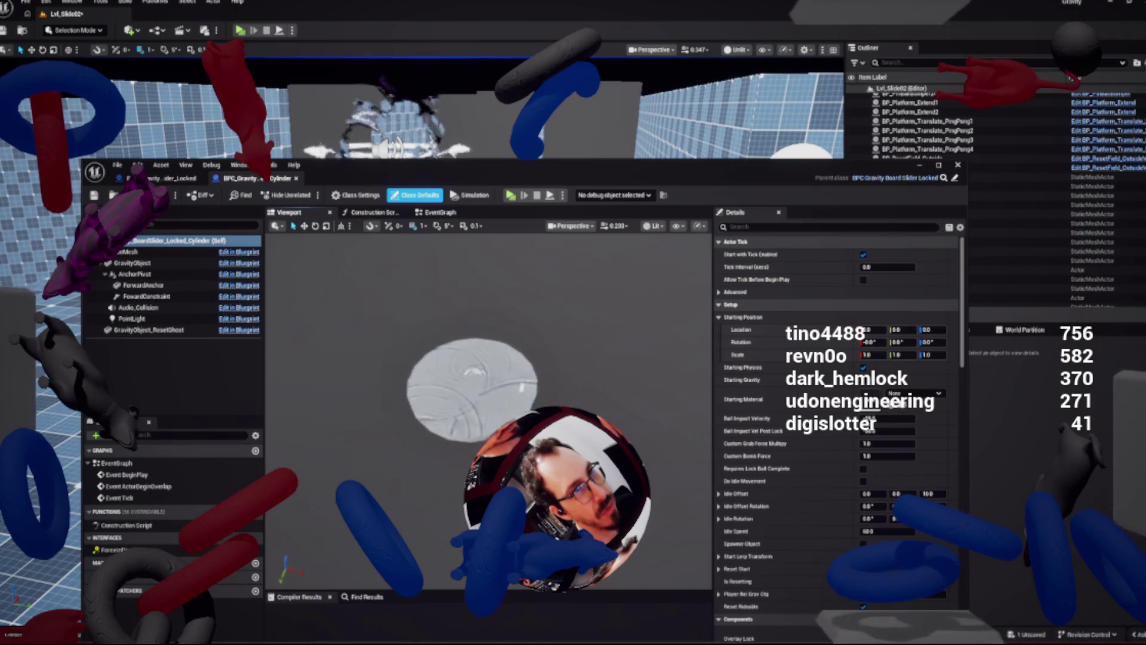
click(143, 285)
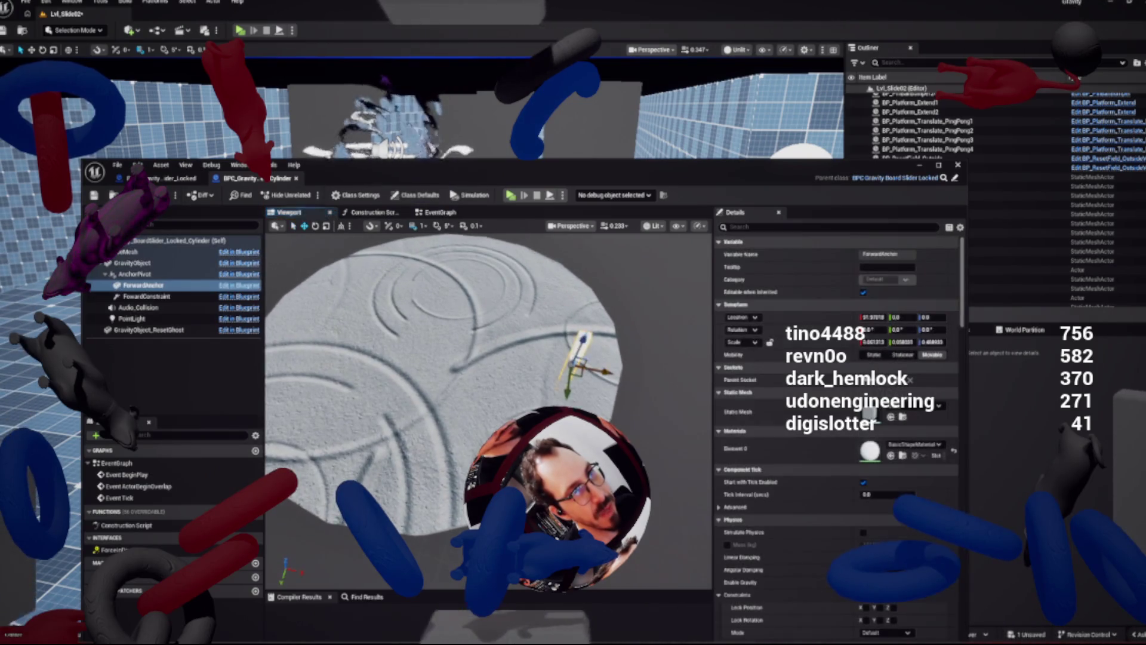
scroll(444, 382, down, 3)
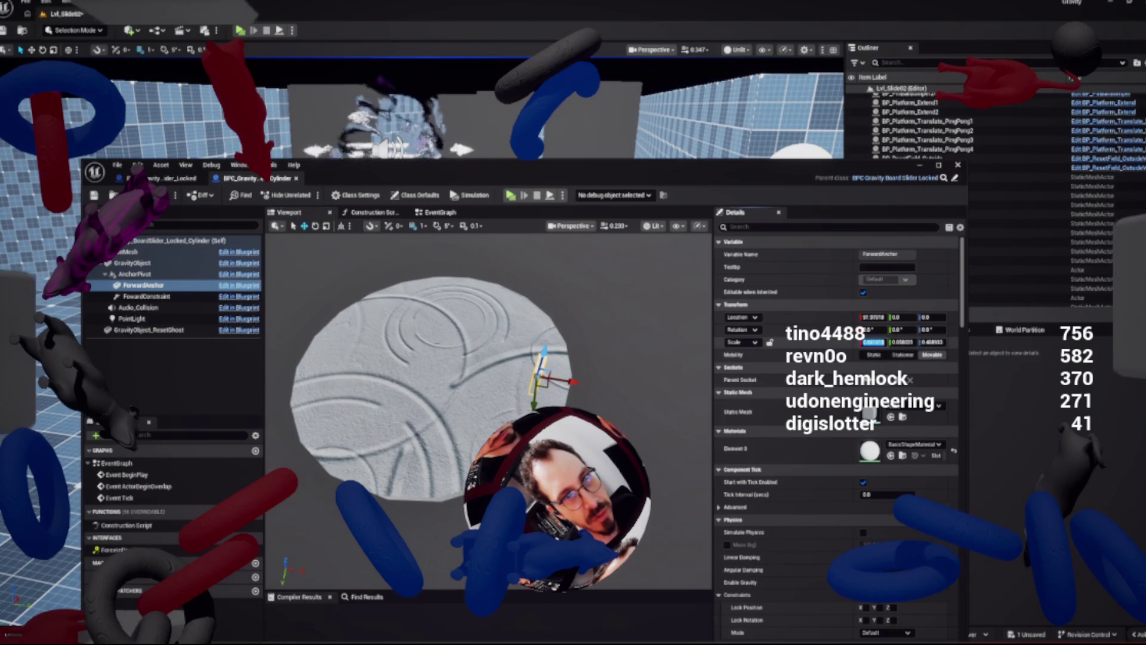
text(1)
key(Tab)
text(1)
key(Tab)
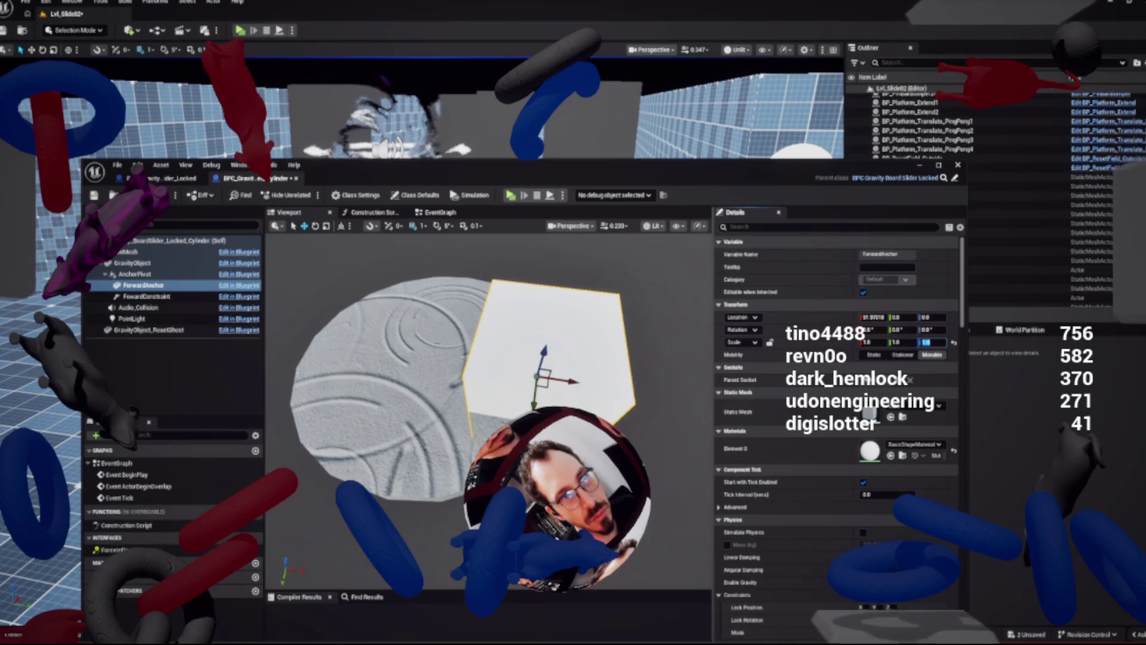
text(1)
key(Tab)
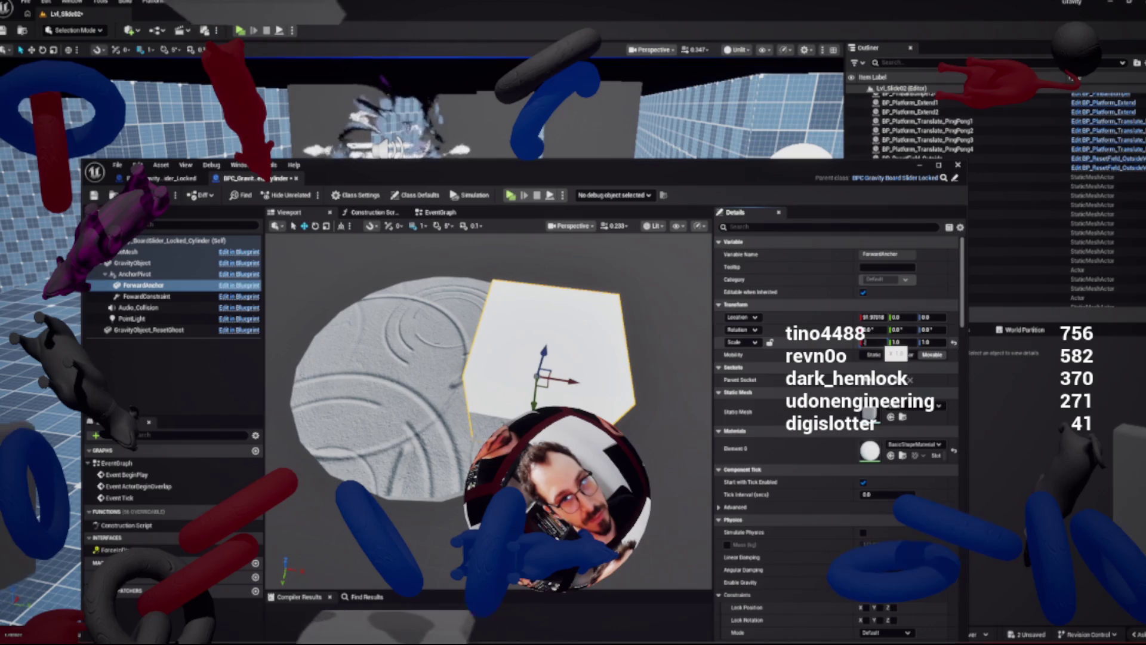
Rescale ForwardAnchor to X 0.1, Y 0.1, Z 1.1 and move it farther out along X
text(0.1)
key(Tab)
text(.1)
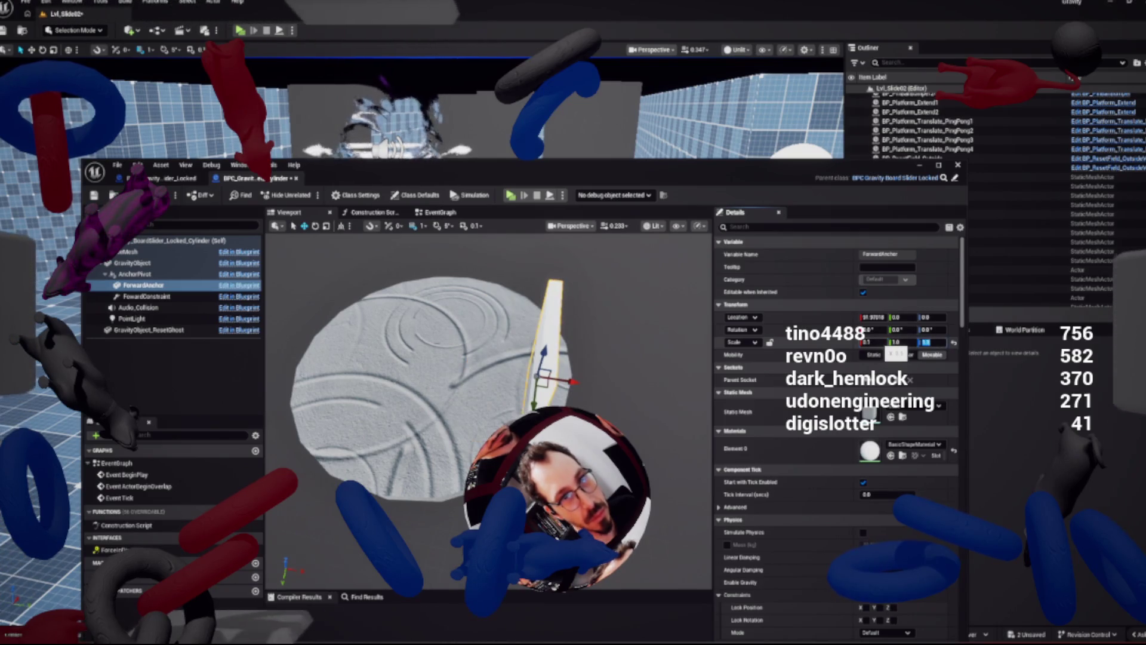
key(Return)
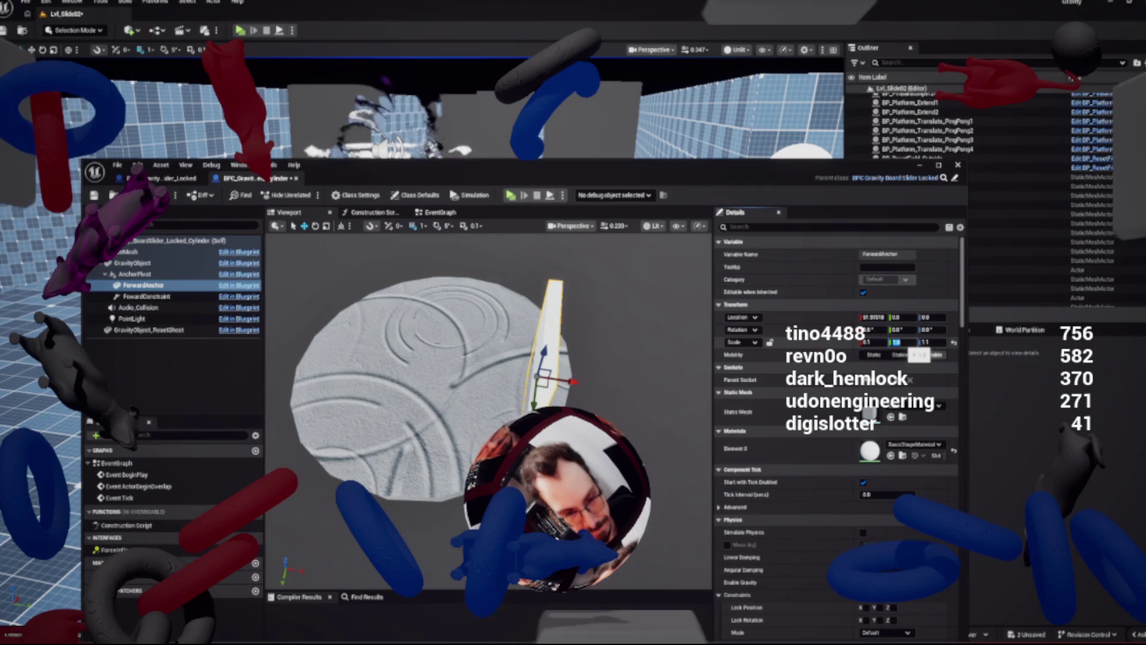
click(898, 342)
text(0.1)
key(Tab)
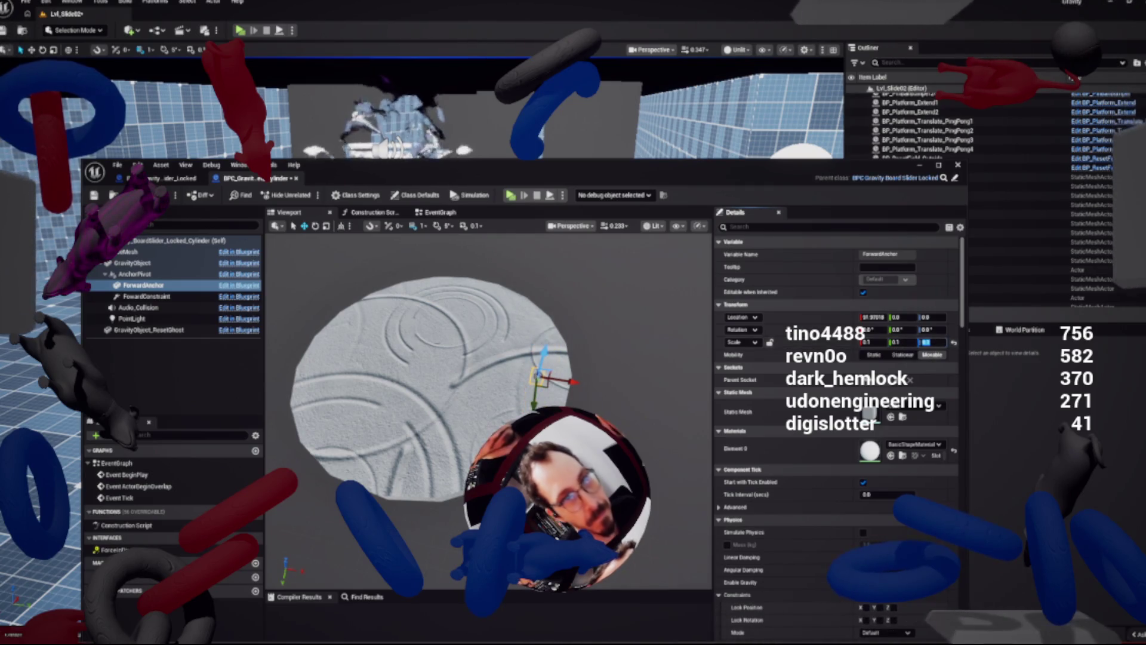
drag(561, 380, 706, 398)
Compile and save the cylinder Blueprint and launch a play preview
scroll(706, 398, down, 3)
click(167, 178)
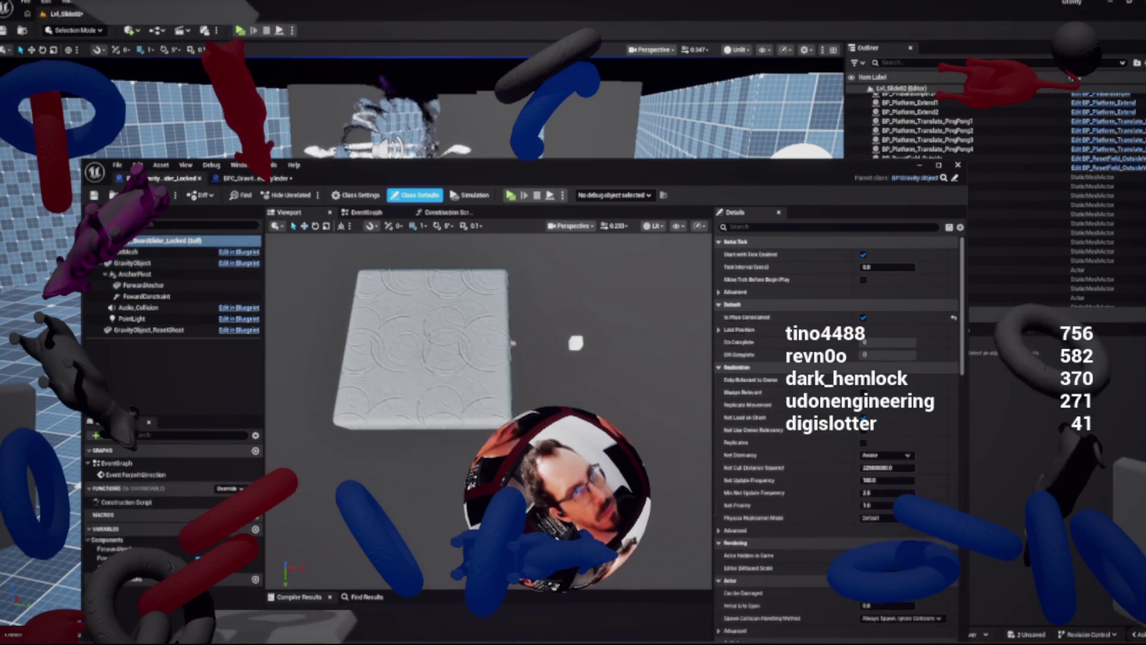
click(254, 178)
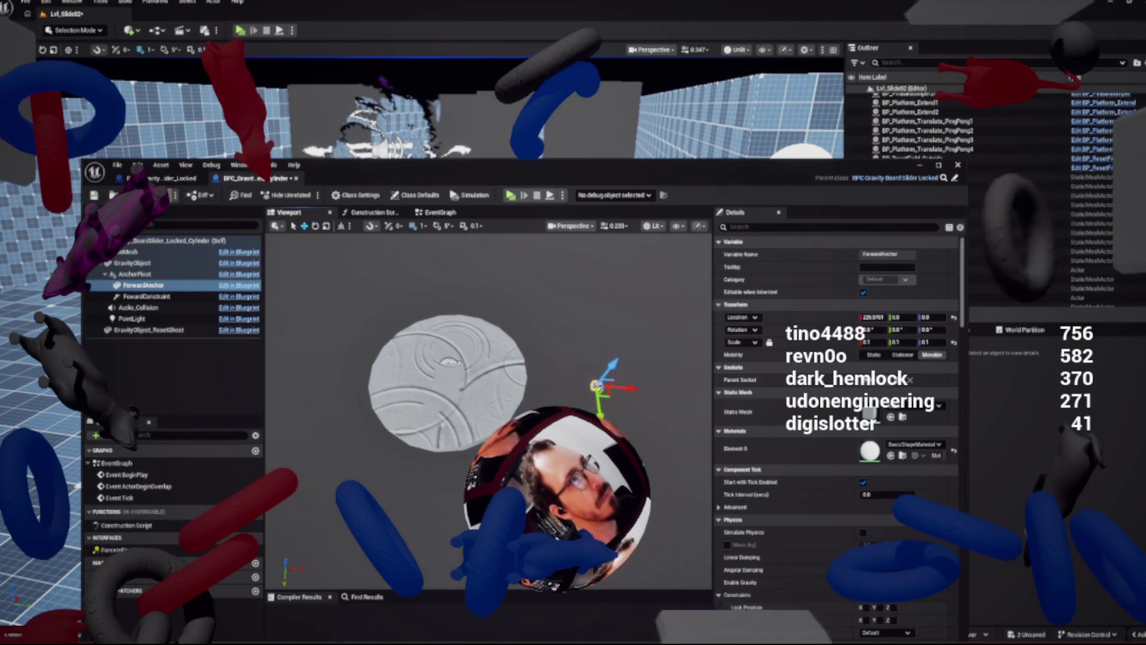
key(ctrl+s)
key(alt+p)
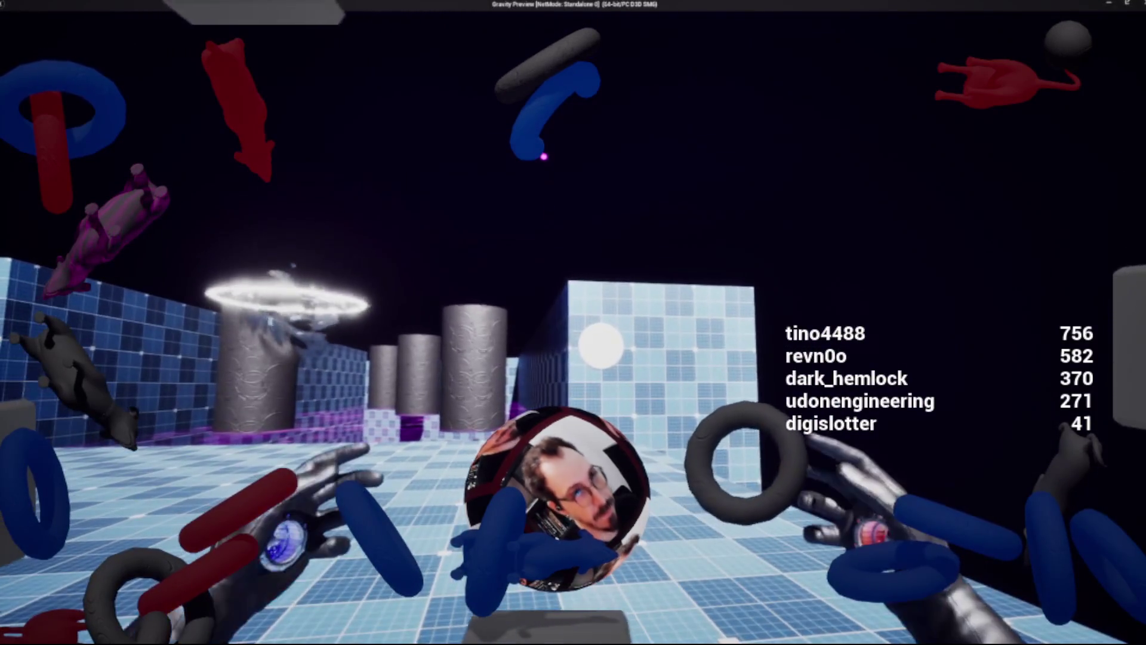
Walk forward through the level in VR and turn toward the pillars
key(w)
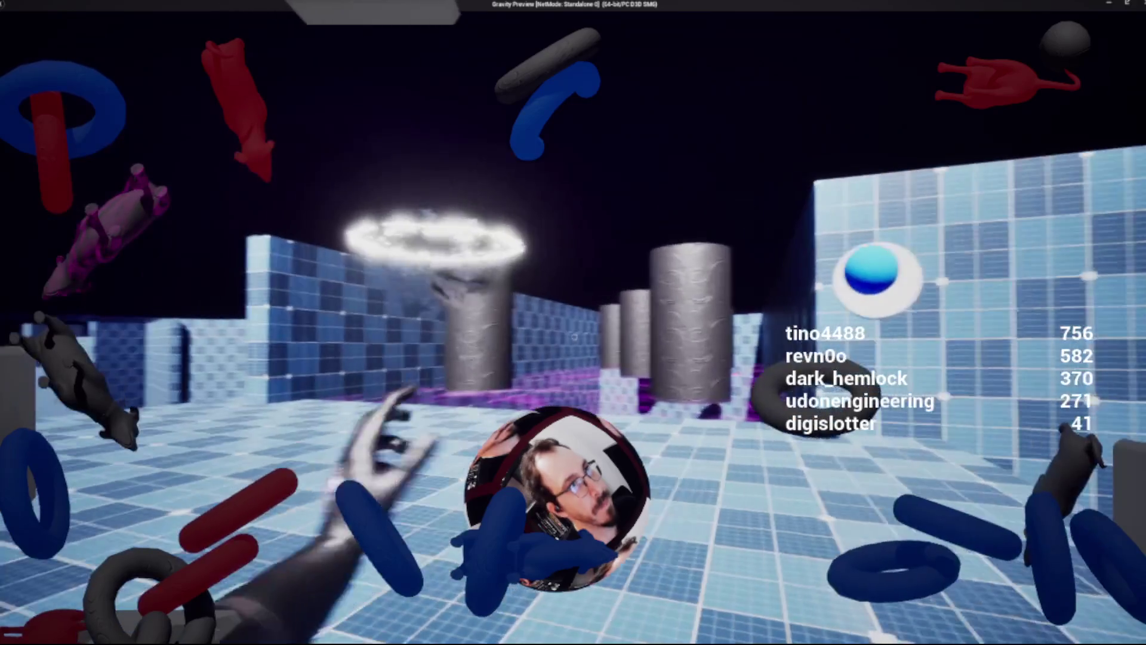
key(w)
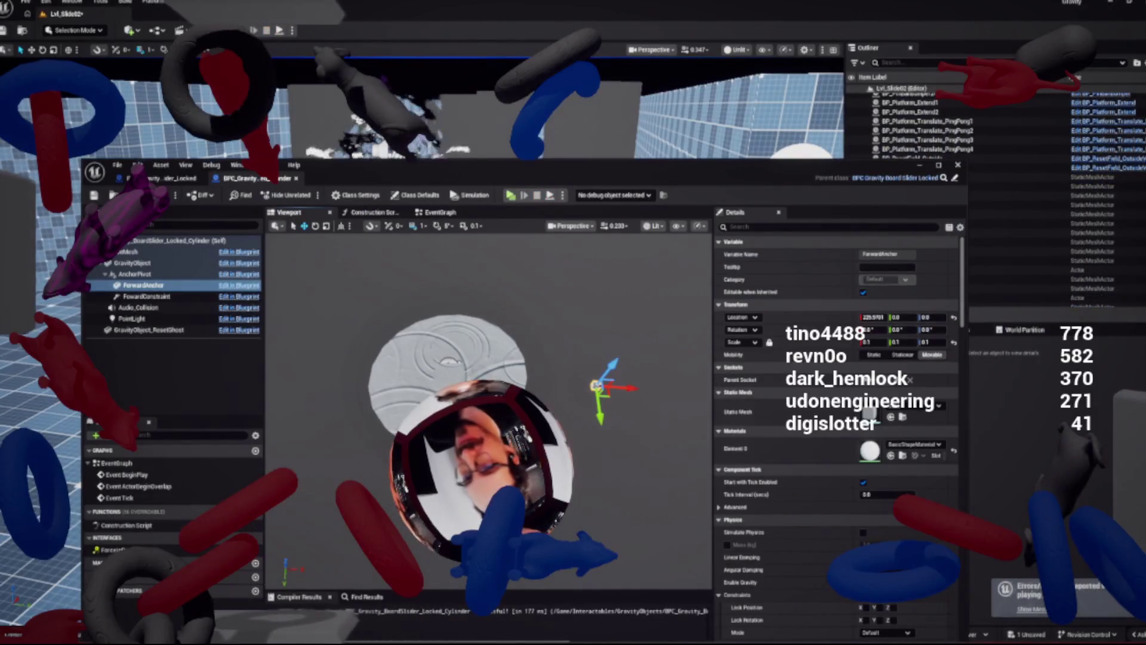
Select the GravityObject disc, view it from the side, then hide the Blueprint editor
click(132, 263)
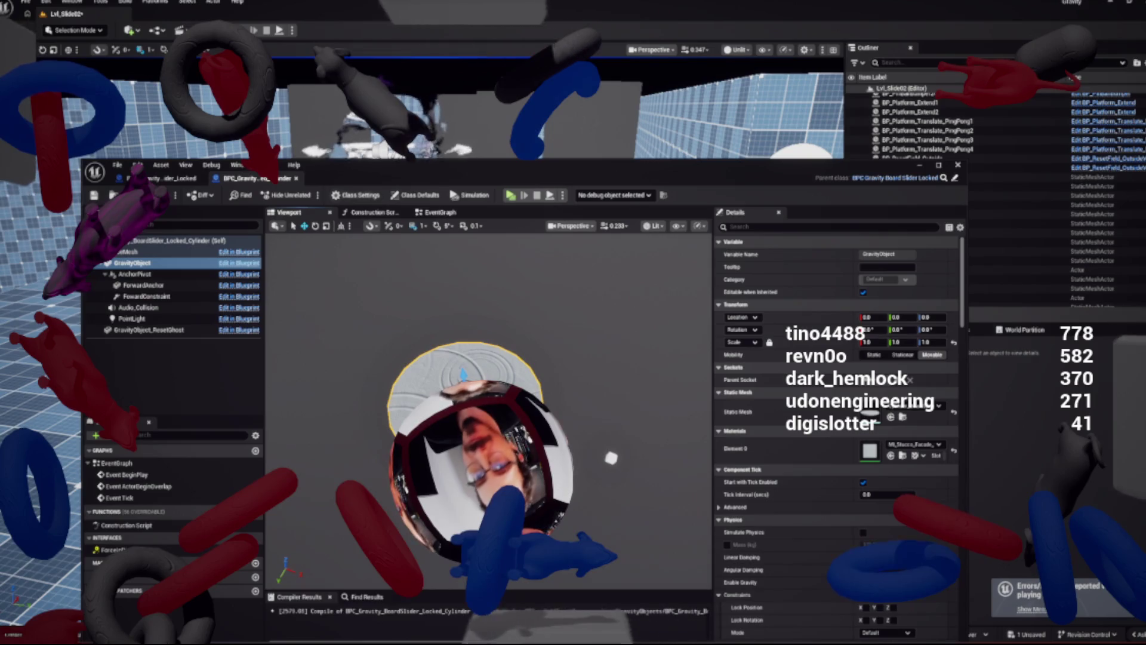
drag(662, 179, 643, 110)
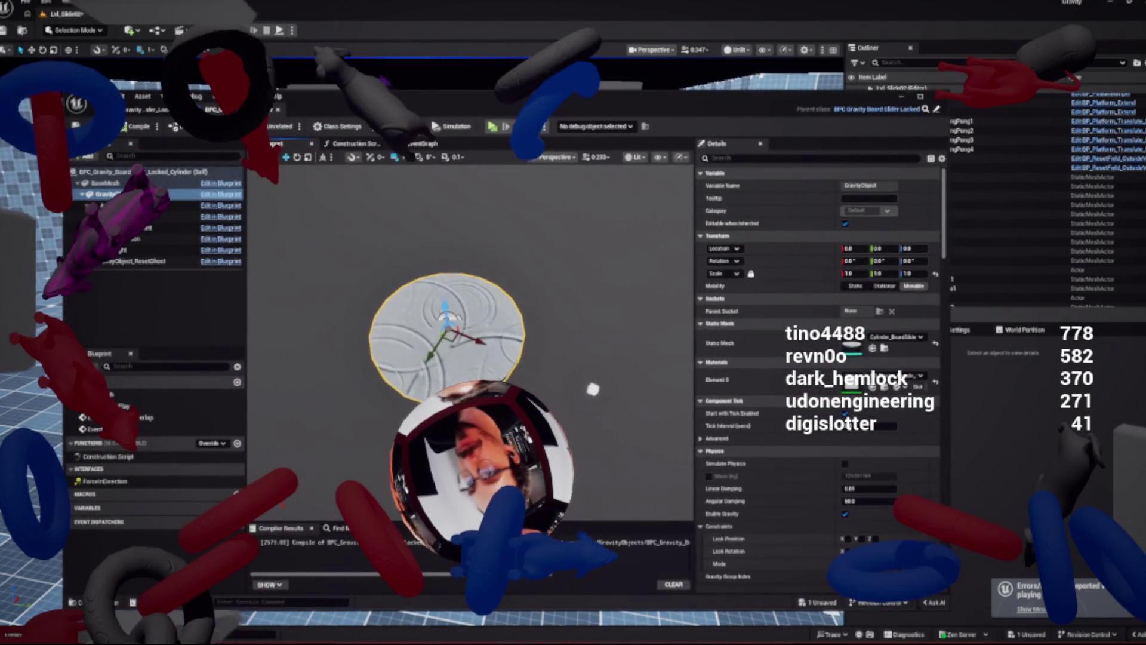
drag(478, 269, 496, 221)
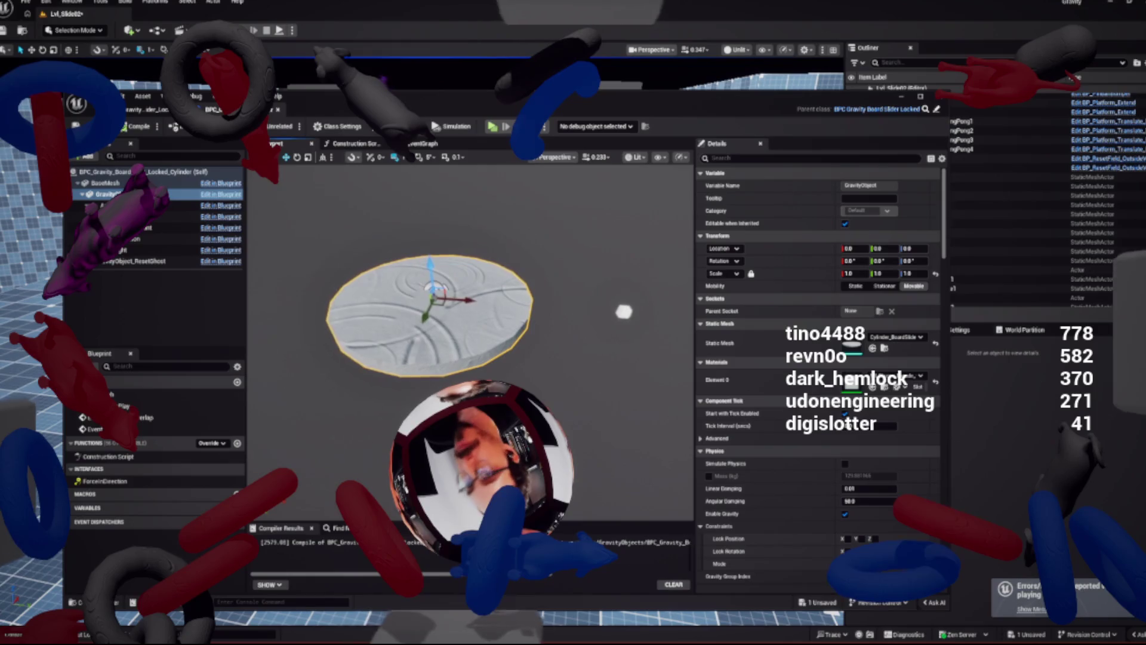
click(179, 194)
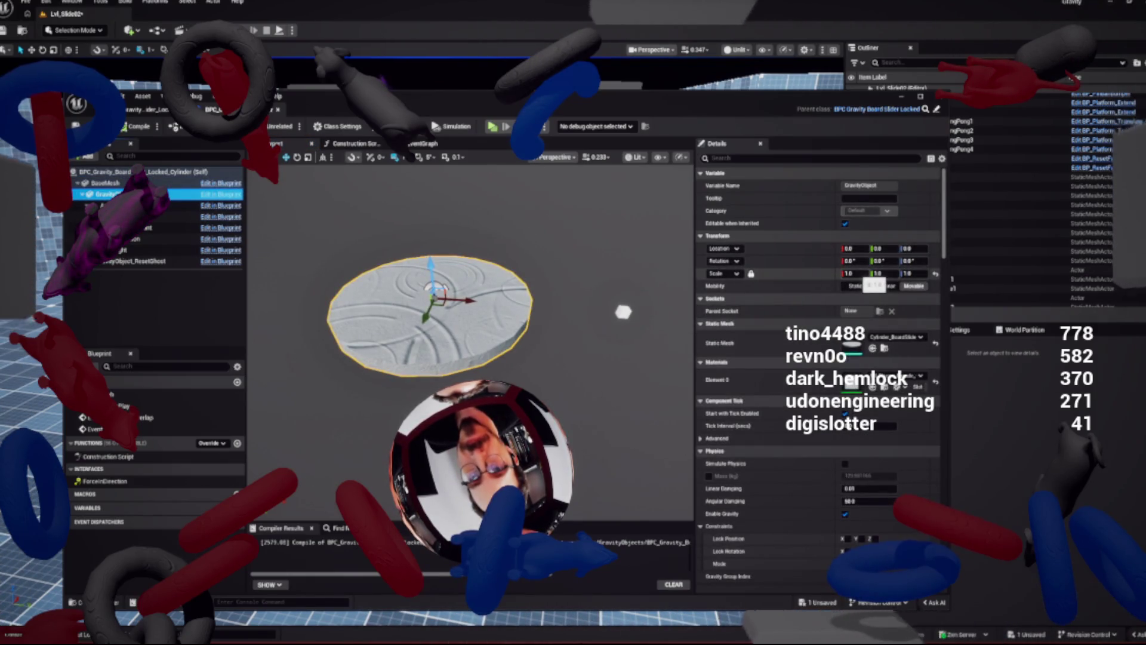
key(alt+Tab)
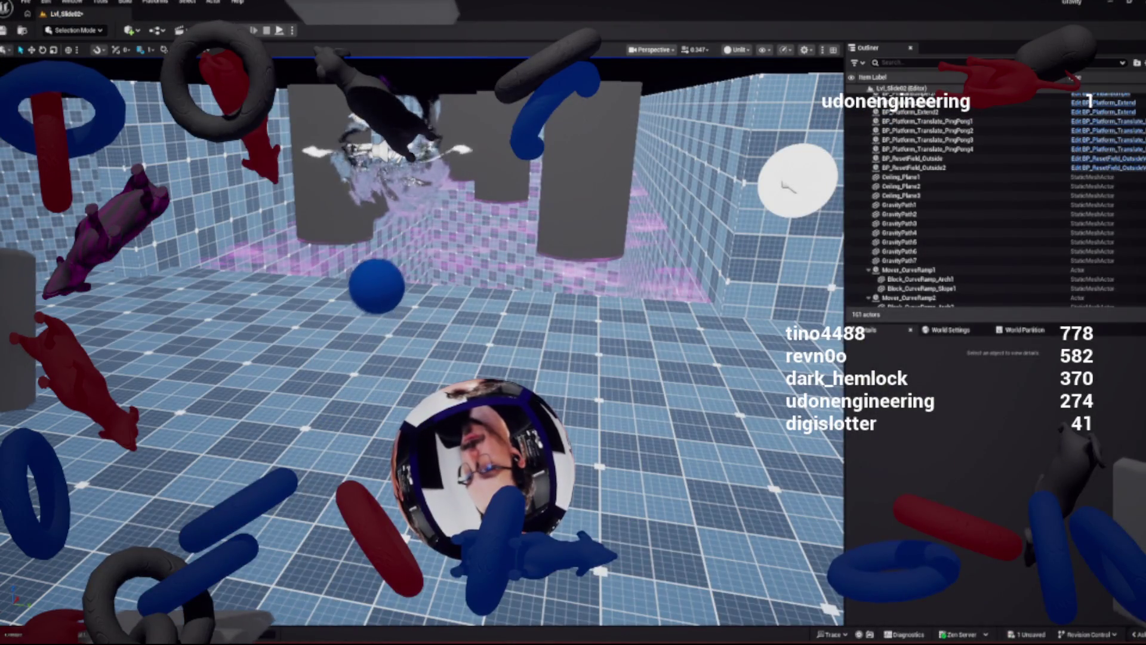
Place the Cylinder_BoardSlider disc on the level floor and frame it in the viewport
key(ctrl+space)
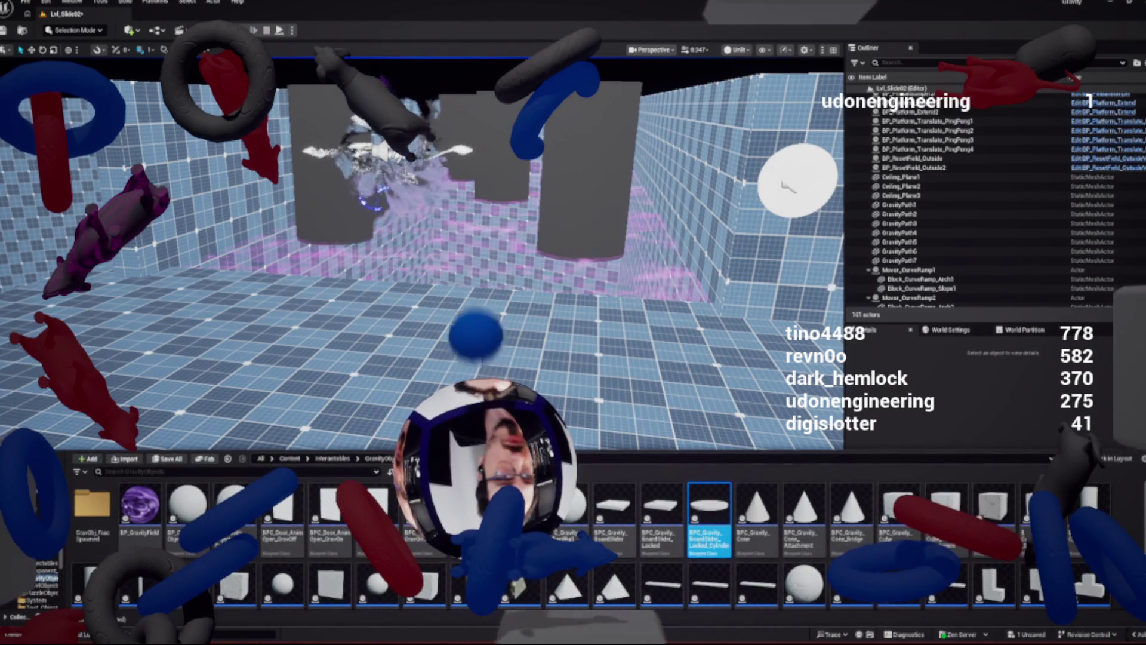
key(alt+Tab)
mouse_move(1025, 118)
mouse_down()
mouse_move(908, 110)
mouse_move(893, 88)
mouse_move(715, 80)
mouse_move(851, 106)
mouse_move(777, 97)
mouse_up()
key(ctrl+space)
key(F7)
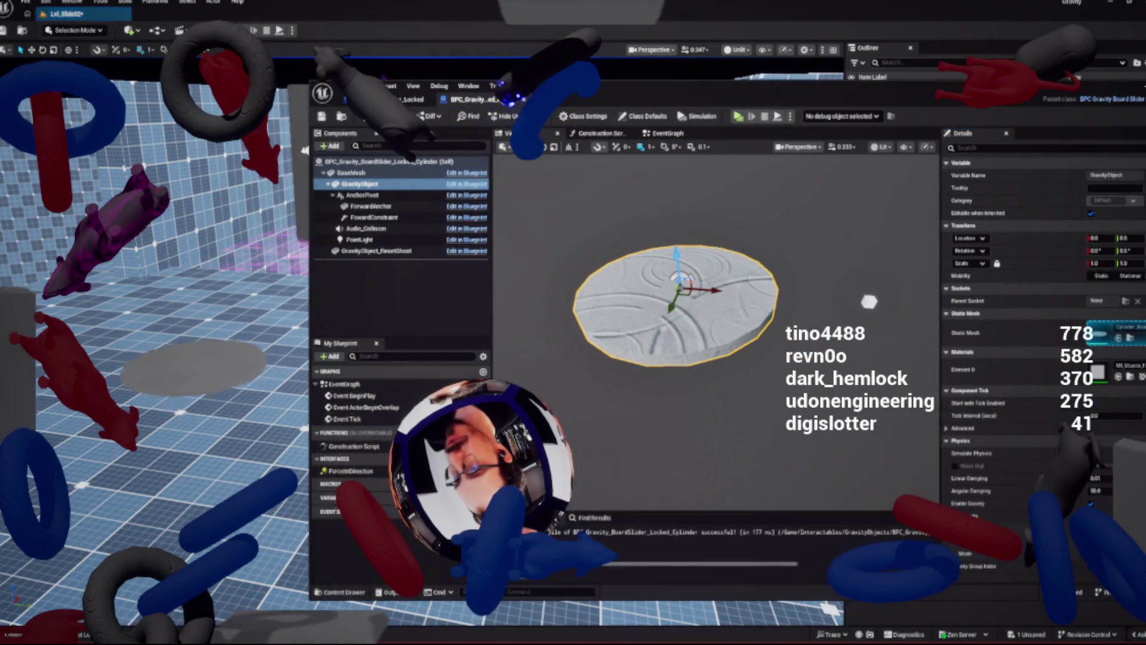
scroll(156, 352, up, 5)
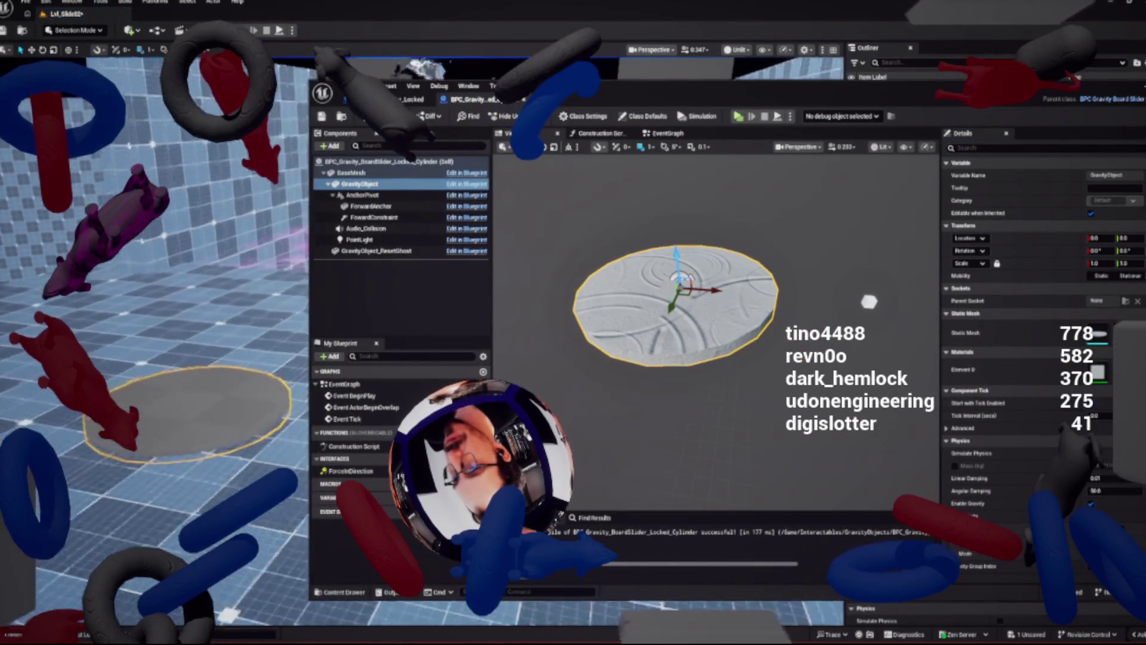
drag(210, 388, 210, 370)
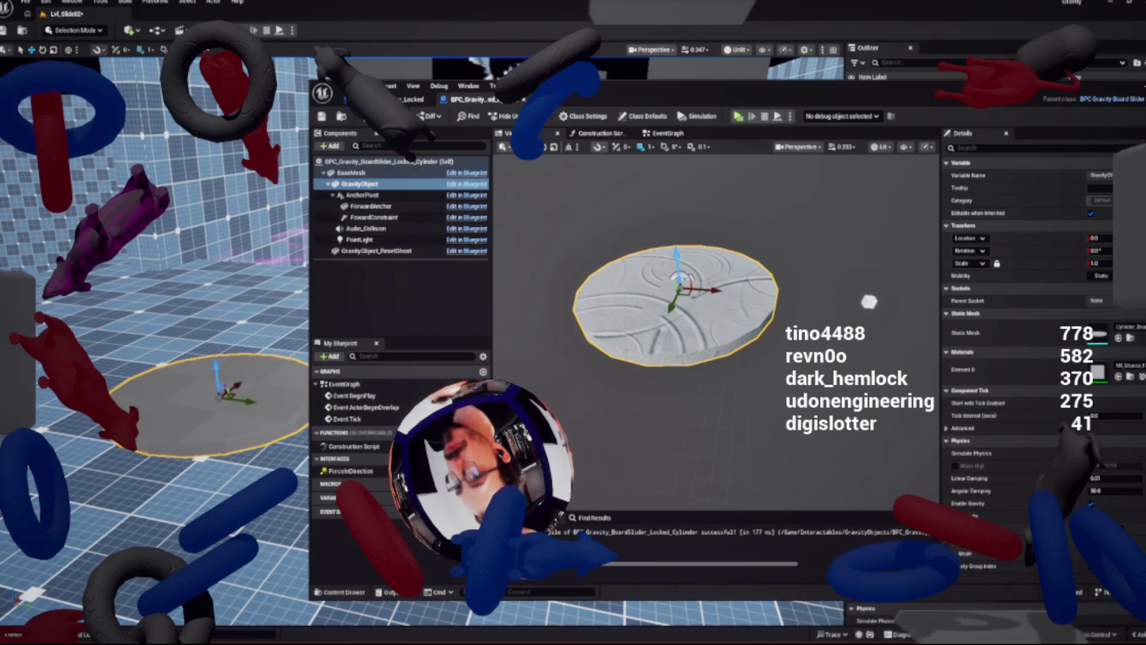
click(74, 30)
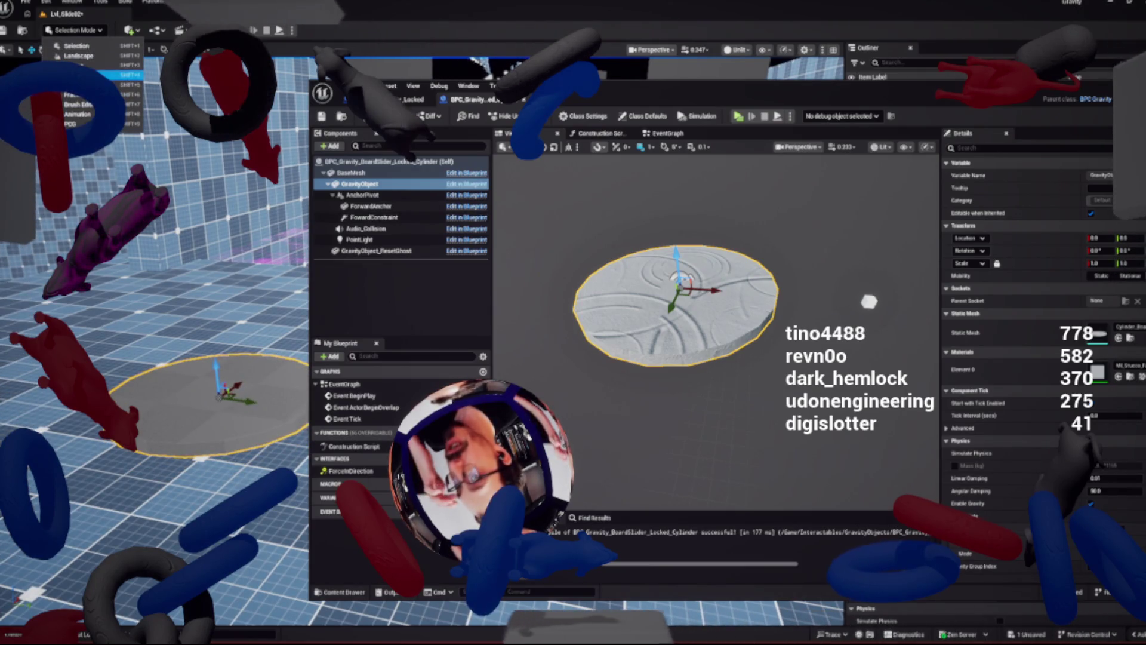
In Modeling Mode, select the disc's top face with Tri Select and scale it
click(77, 84)
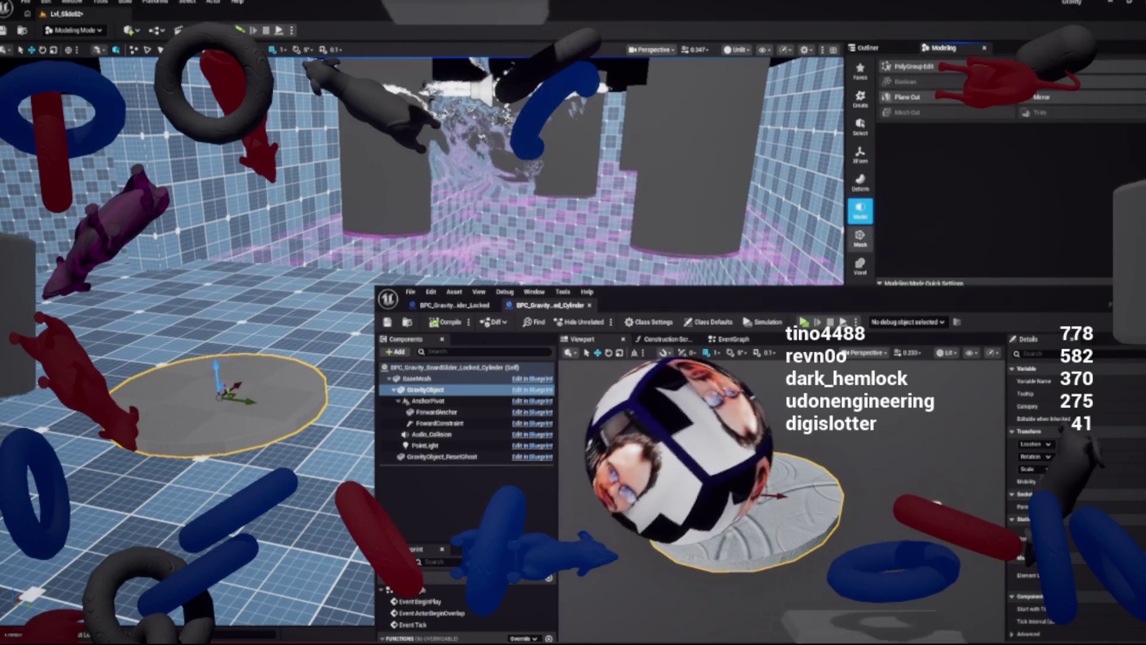
click(907, 66)
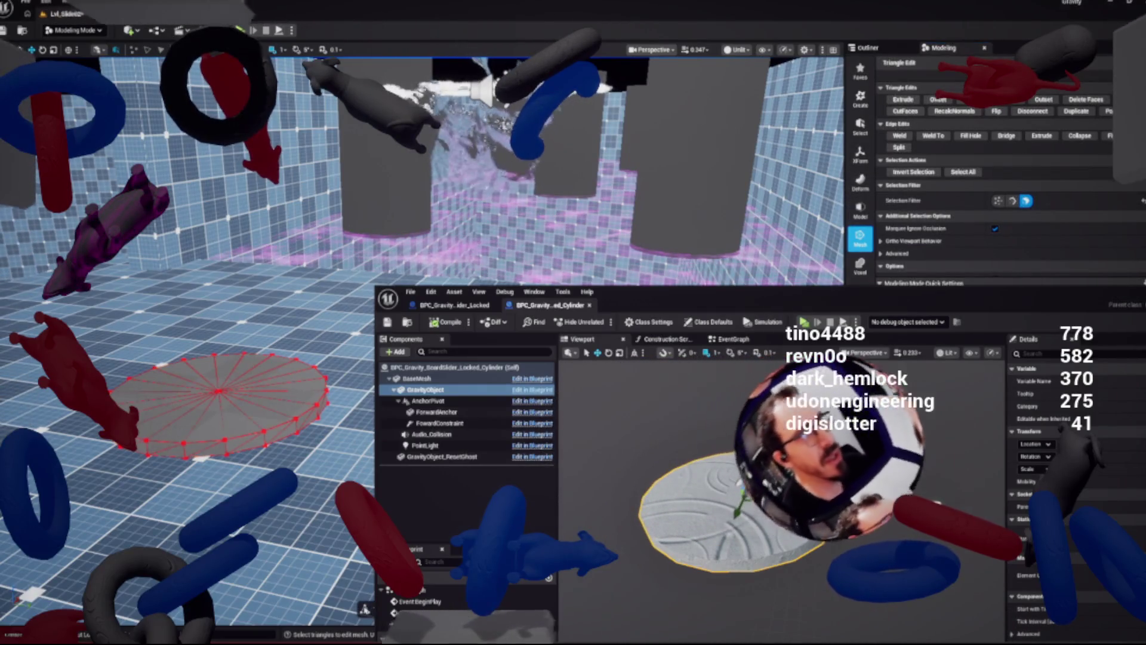
click(218, 394)
click(218, 394)
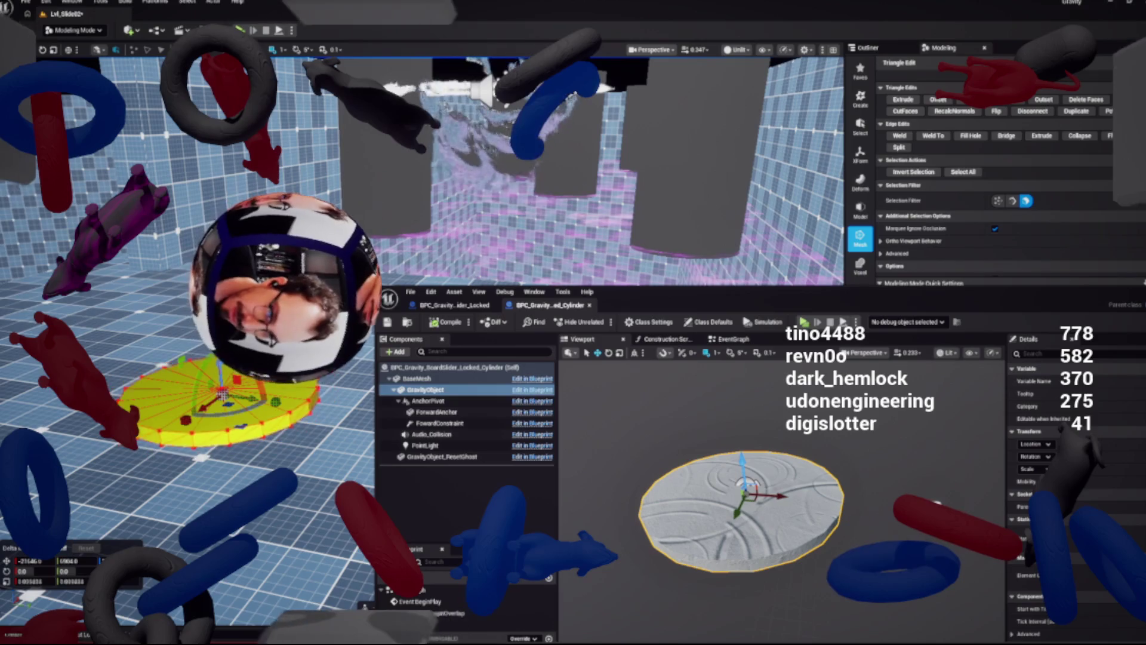
drag(222, 394, 239, 403)
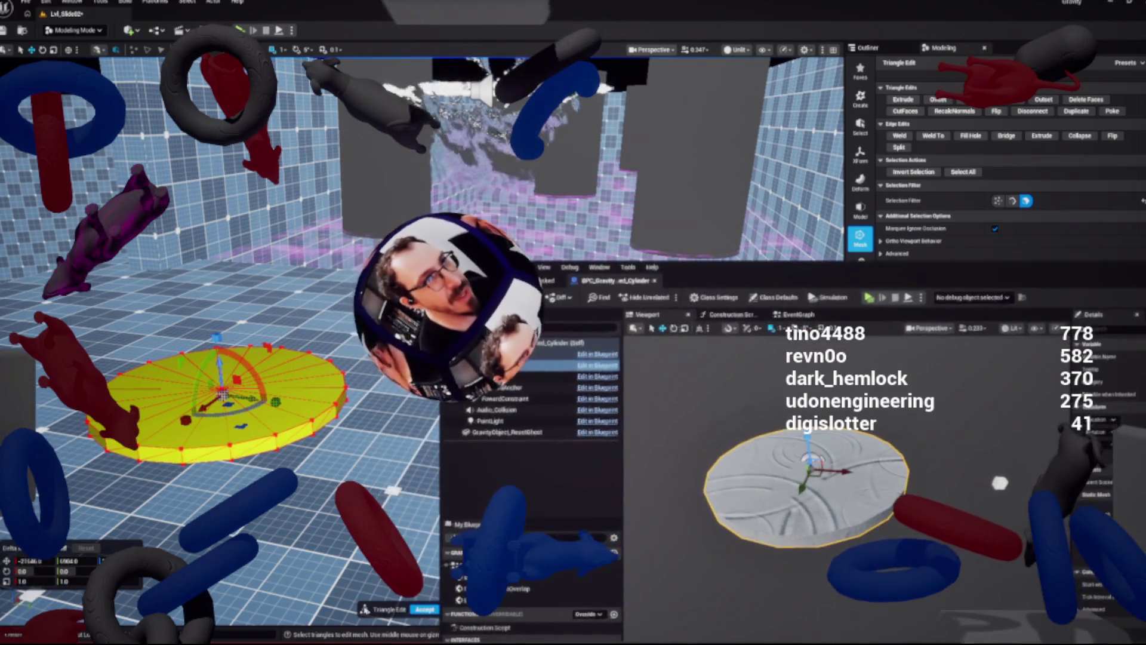
Accept the face edit, return to Selection Mode, and delete the Cylinder_BoardSlider disc
key(Return)
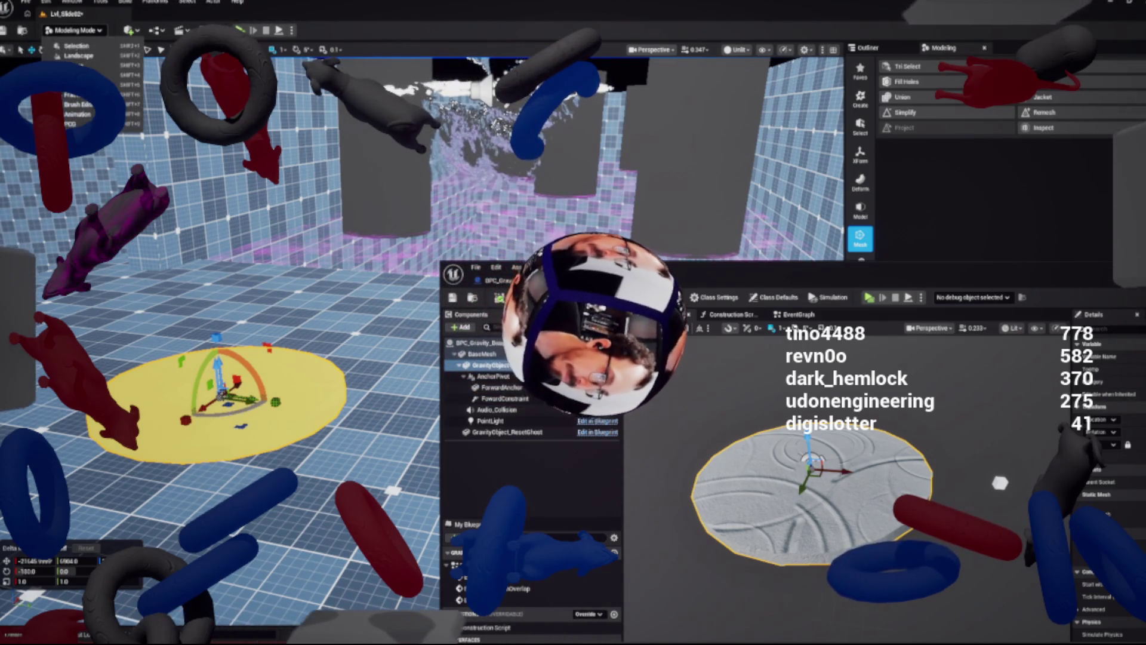
key(shift+1)
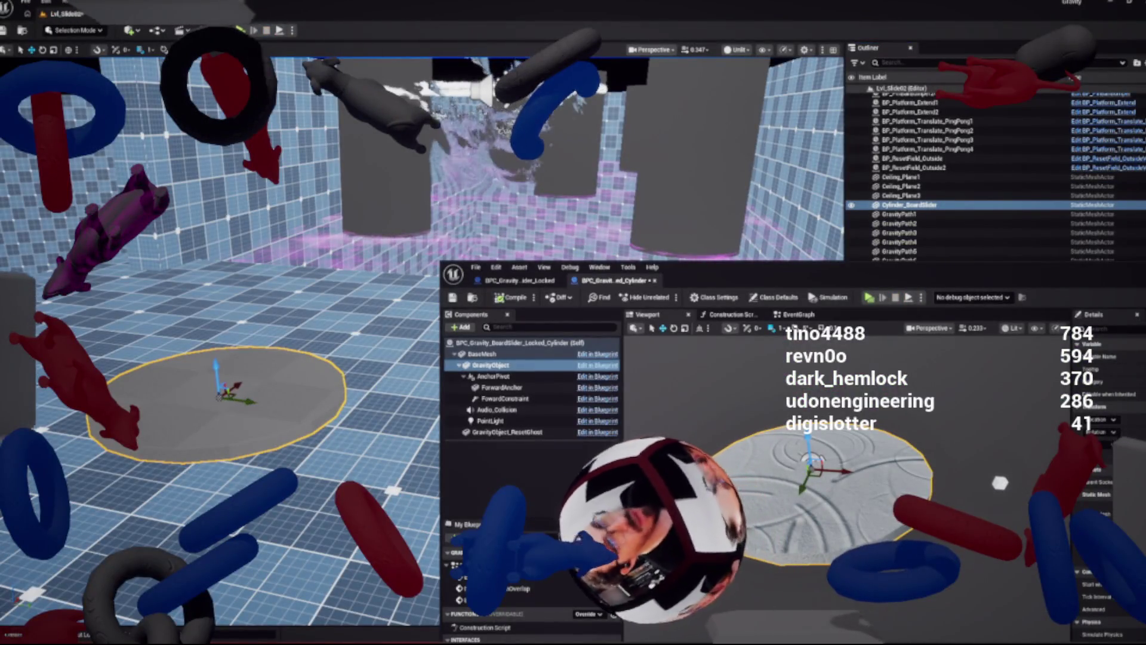
key(Delete)
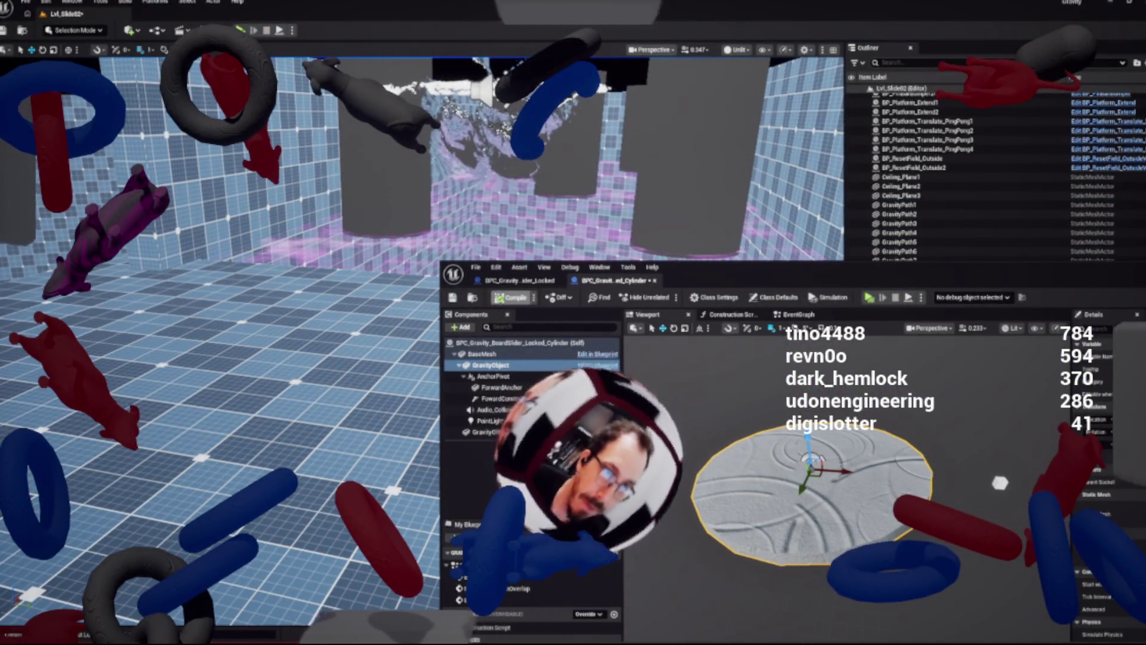